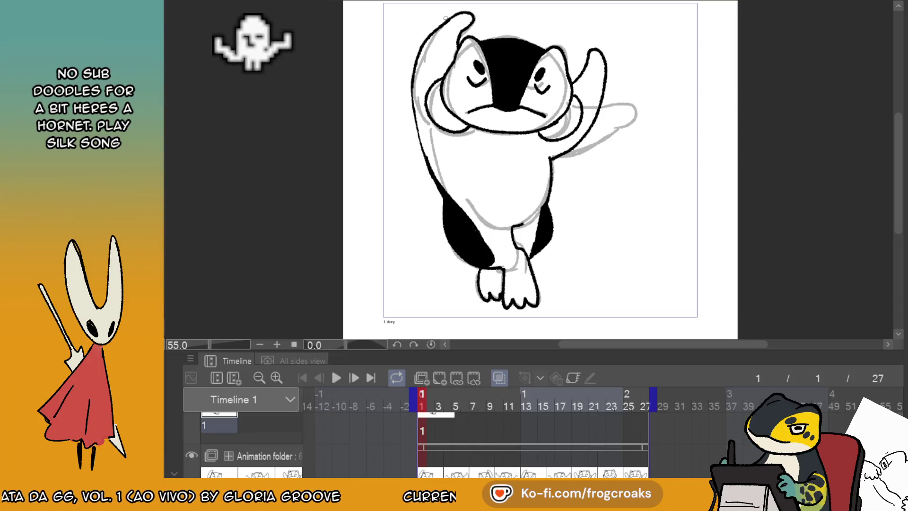
- Ink the raised arm's top edge and add a new animation cel at frame 4
{"action": "left_click_drag", "start_coordinate": [446, 22], "coordinate": [473, 18]}
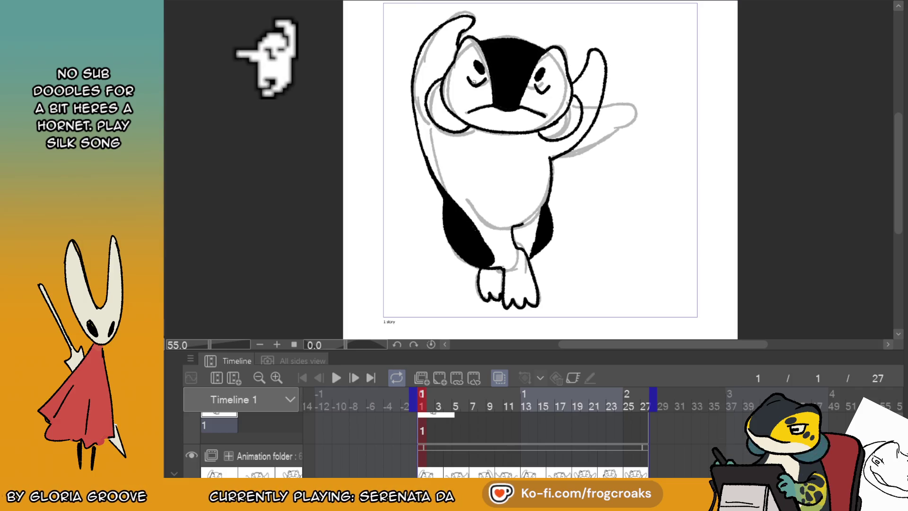
{"action": "scroll", "coordinate": [410, 151], "scroll_direction": "down", "scroll_amount": 2}
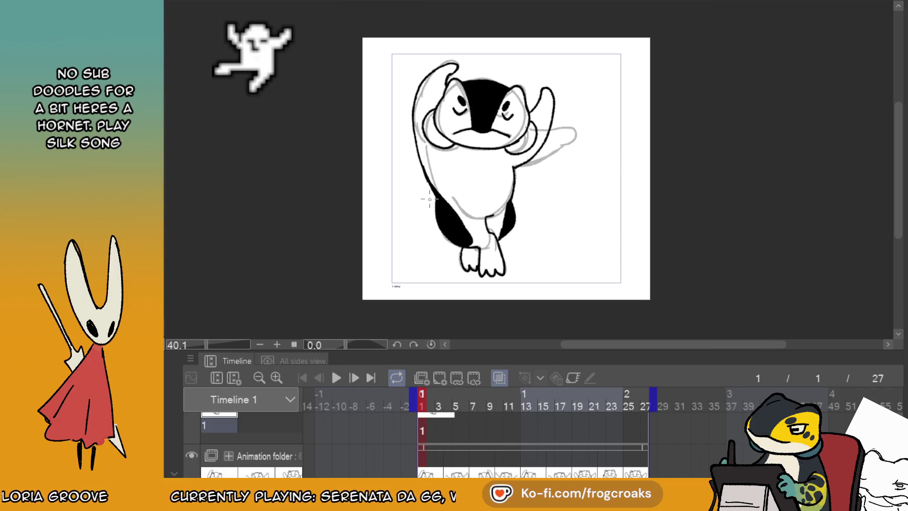
{"action": "left_click", "coordinate": [452, 434]}
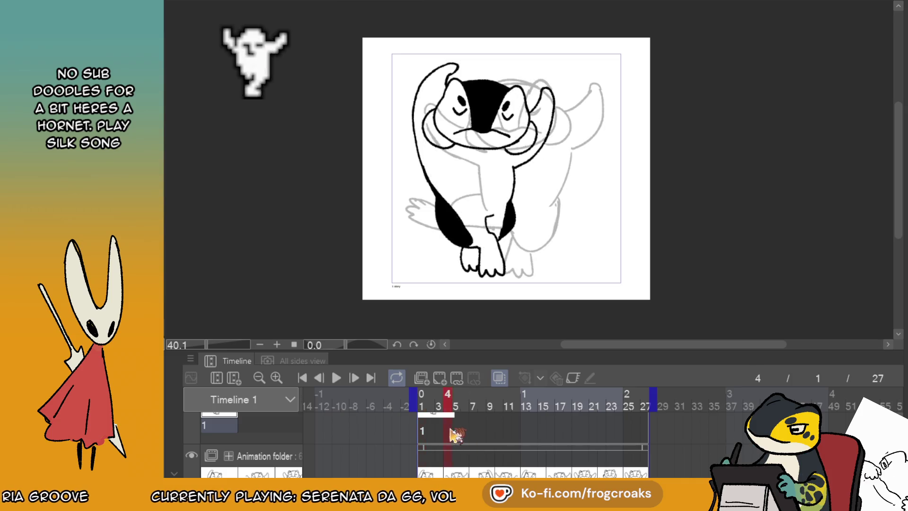
{"action": "left_click", "coordinate": [423, 435]}
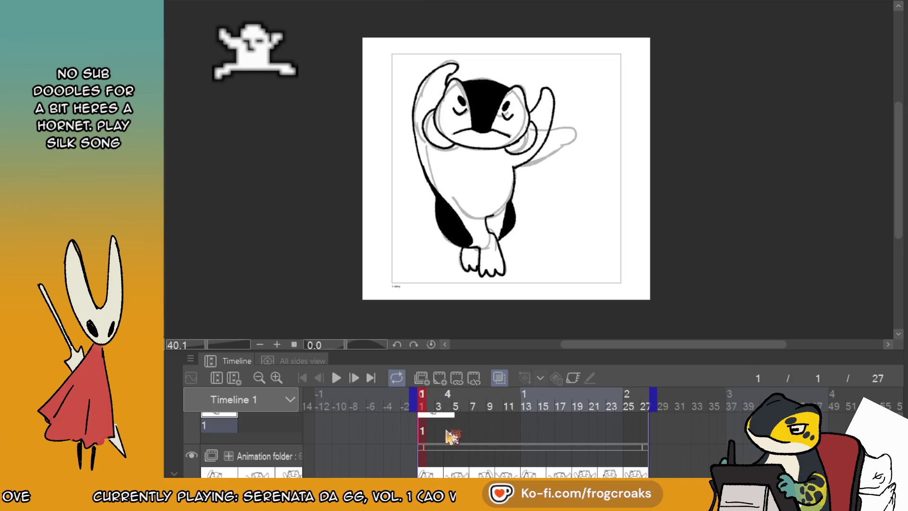
{"action": "left_click", "coordinate": [447, 431]}
{"action": "left_click", "coordinate": [446, 376]}
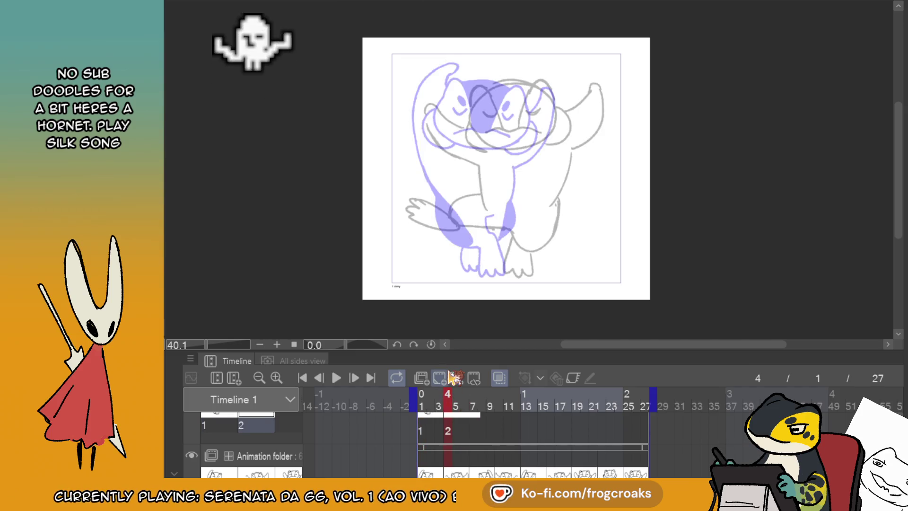
- Hide the onion skin and compare frame 1's inked penguin with frame 4's drawing
{"action": "left_click", "coordinate": [499, 378]}
{"action": "scroll", "coordinate": [513, 106], "scroll_direction": "up", "scroll_amount": 1}
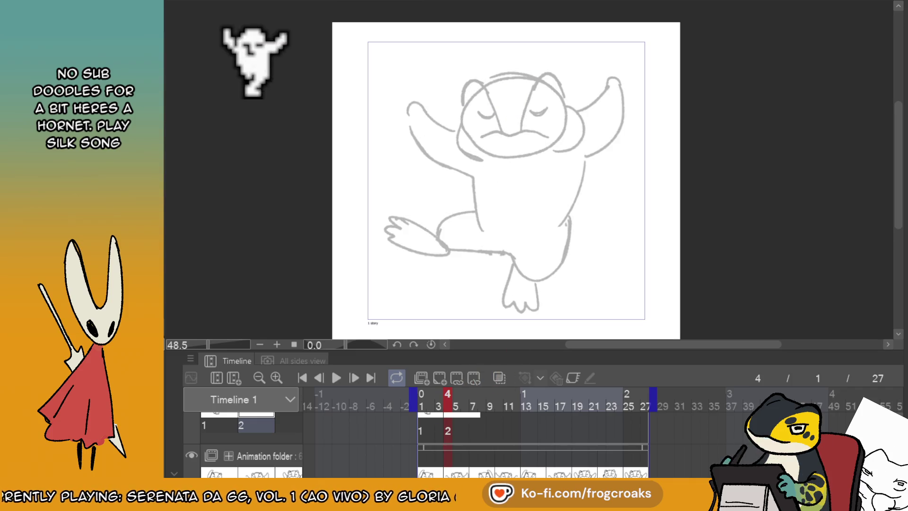
{"action": "left_click", "coordinate": [419, 457]}
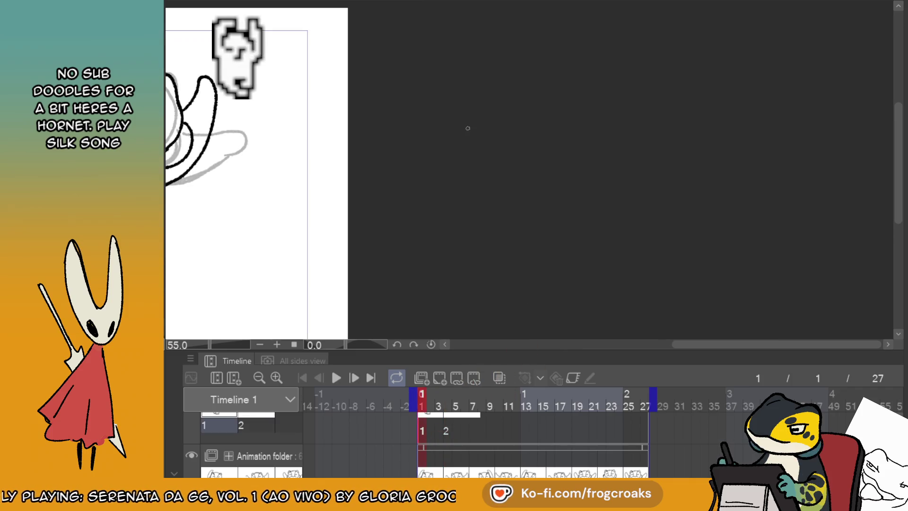
{"action": "left_click_drag", "start_coordinate": [84, 148], "coordinate": [324, 148]}
{"action": "scroll", "coordinate": [324, 148], "scroll_direction": "up", "scroll_amount": 2}
{"action": "left_click", "coordinate": [446, 458]}
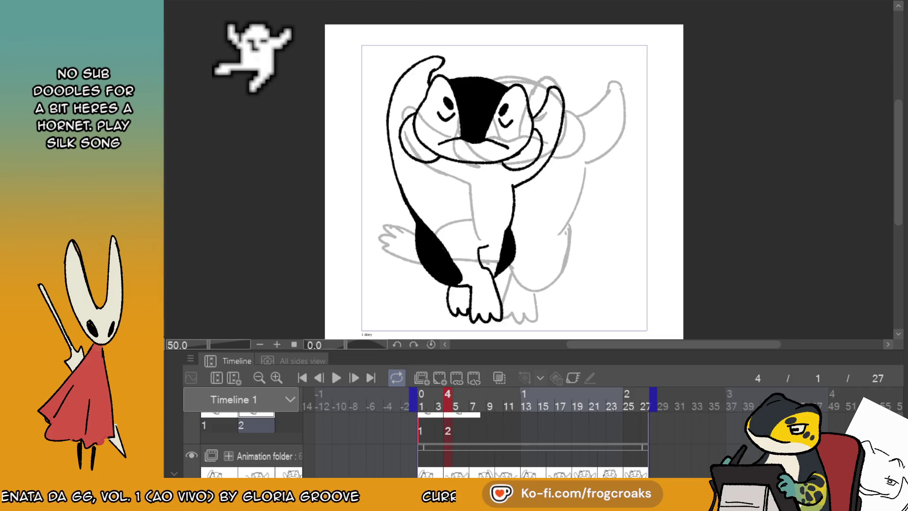
{"action": "scroll", "coordinate": [594, 247], "scroll_direction": "down", "scroll_amount": 2}
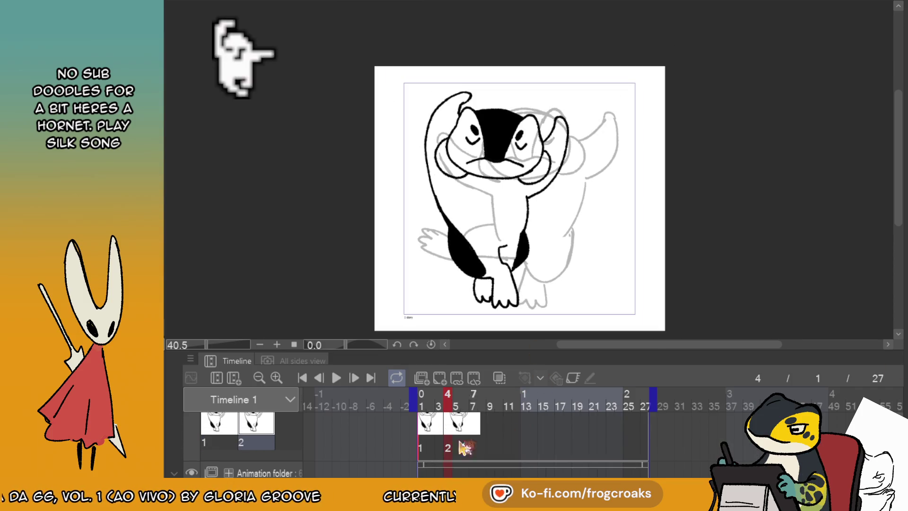
- On frame 4, try erasing the inked head, then restore it with undo
{"action": "key", "text": "ctrl+z"}
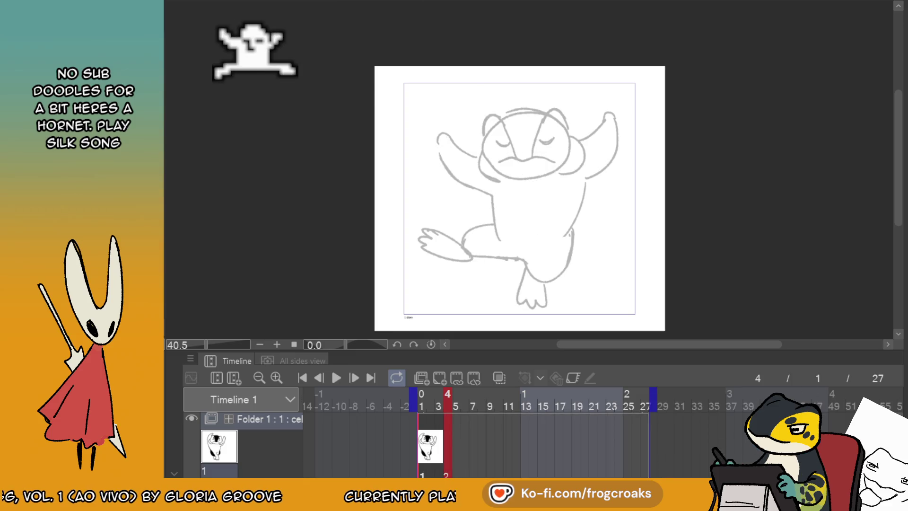
{"action": "key", "text": "ctrl+y"}
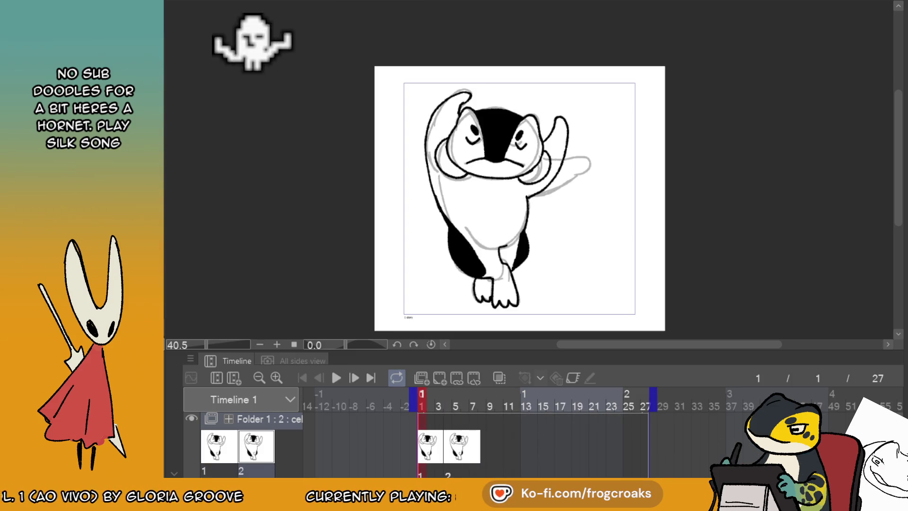
{"action": "left_click", "coordinate": [446, 452]}
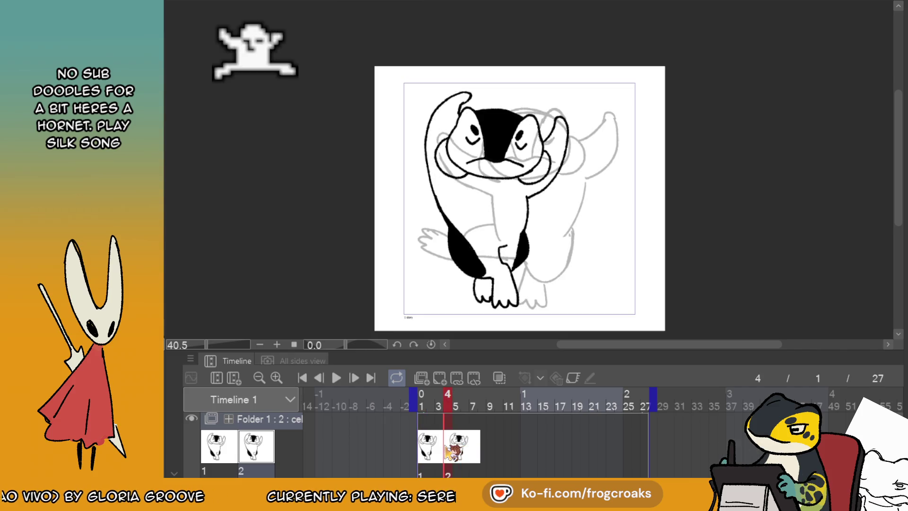
{"action": "scroll", "coordinate": [454, 193], "scroll_direction": "up", "scroll_amount": 1}
{"action": "mouse_move", "coordinate": [520, 128]}
{"action": "left_mouse_down"}
{"action": "mouse_move", "coordinate": [515, 170]}
{"action": "mouse_move", "coordinate": [502, 142]}
{"action": "left_mouse_up"}
{"action": "left_click_drag", "start_coordinate": [548, 99], "coordinate": [490, 128]}
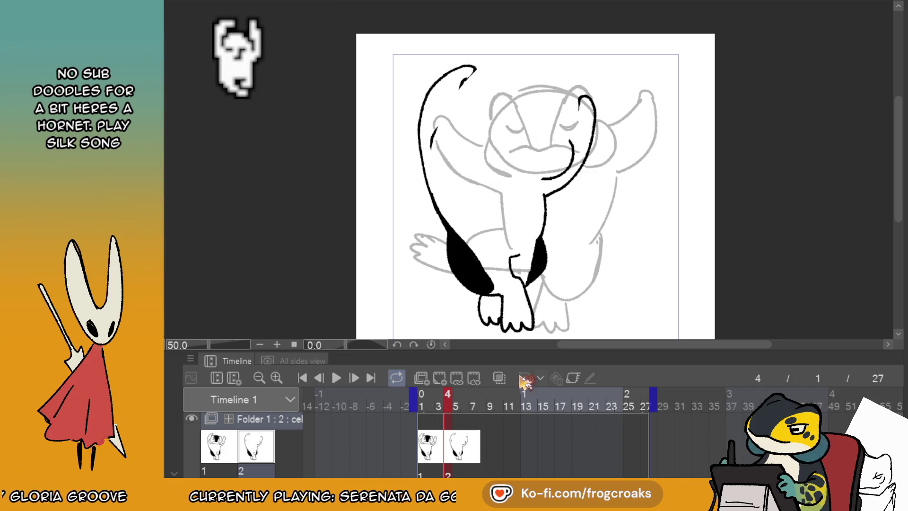
{"action": "left_click", "coordinate": [500, 378]}
{"action": "left_click", "coordinate": [502, 379]}
{"action": "key", "text": "ctrl+z"}
{"action": "key", "text": "ctrl+z"}
{"action": "key", "text": "ctrl+z"}
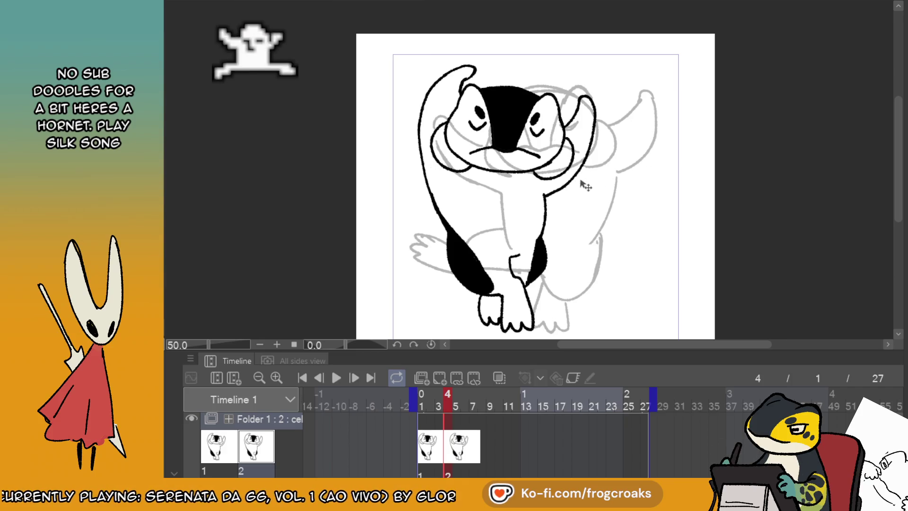
- Shift frame 4's line art right and erase the body and arm lines
{"action": "mouse_move", "coordinate": [565, 178]}
{"action": "left_mouse_down"}
{"action": "mouse_move", "coordinate": [611, 171]}
{"action": "mouse_move", "coordinate": [614, 180]}
{"action": "left_mouse_up"}
{"action": "key", "text": "e"}
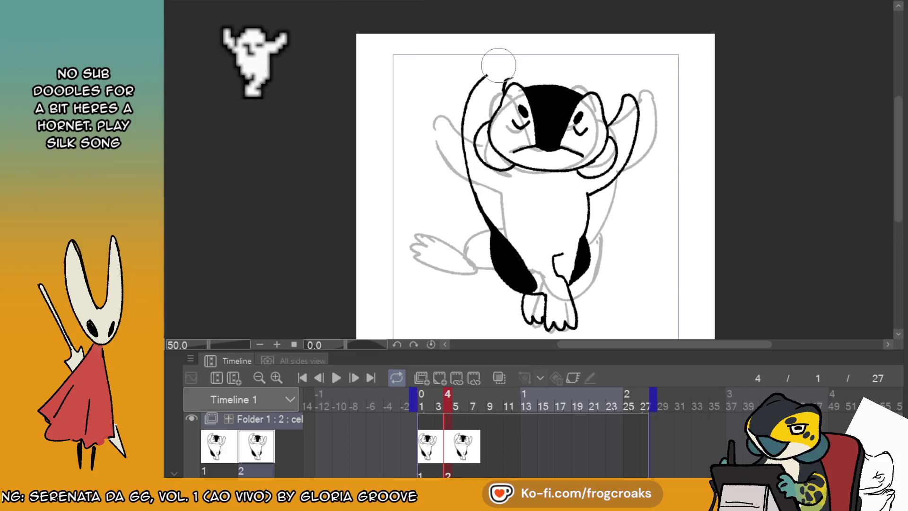
{"action": "mouse_move", "coordinate": [491, 77]}
{"action": "left_mouse_down"}
{"action": "mouse_move", "coordinate": [456, 108]}
{"action": "mouse_move", "coordinate": [451, 156]}
{"action": "mouse_move", "coordinate": [530, 291]}
{"action": "mouse_move", "coordinate": [556, 287]}
{"action": "left_mouse_up"}
{"action": "mouse_move", "coordinate": [588, 219]}
{"action": "left_mouse_down"}
{"action": "mouse_move", "coordinate": [624, 161]}
{"action": "mouse_move", "coordinate": [627, 117]}
{"action": "mouse_move", "coordinate": [636, 142]}
{"action": "left_mouse_up"}
{"action": "key", "text": "k"}
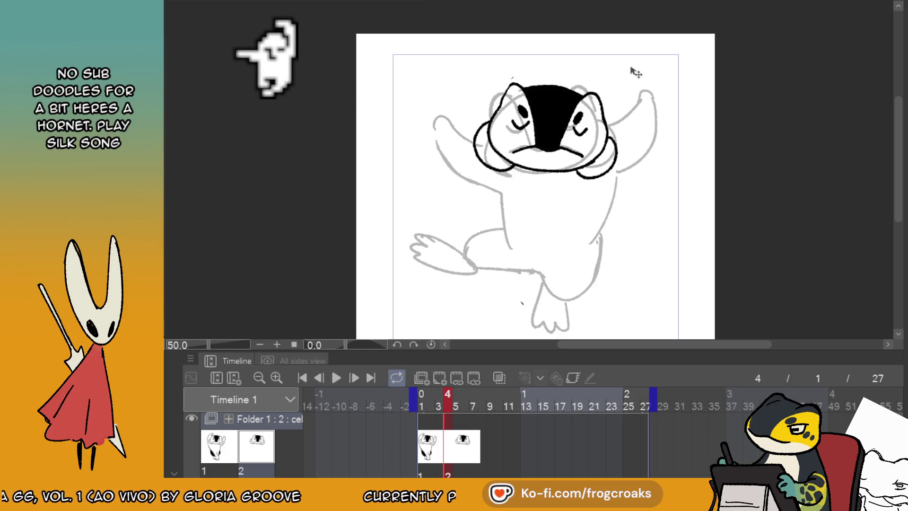
{"action": "scroll", "coordinate": [625, 57], "scroll_direction": "up", "scroll_amount": 3}
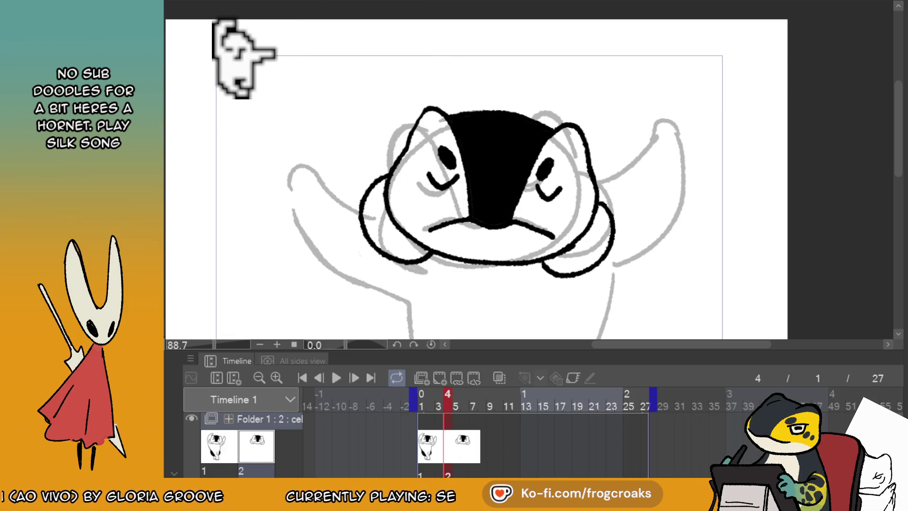
- Flip frame 4's head horizontally, then thicken its left outline and left eye's smile curve
{"action": "key", "text": "ctrl+t"}
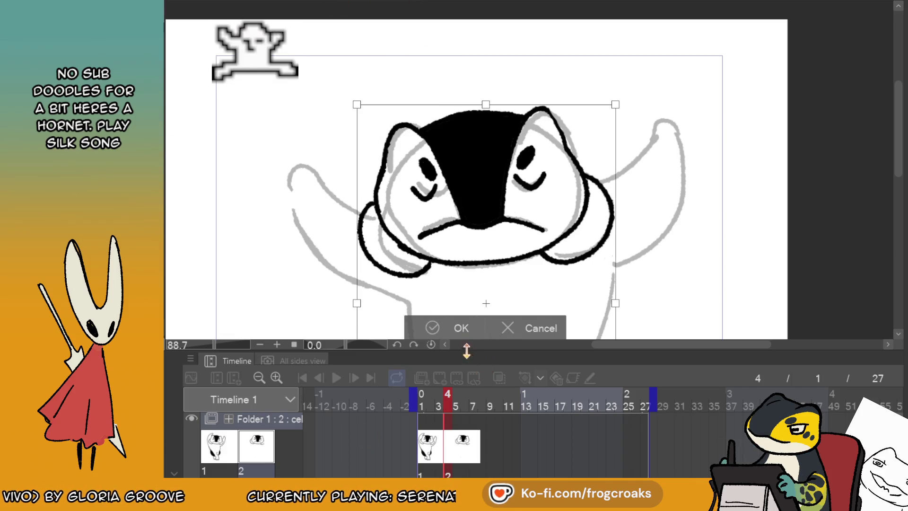
{"action": "left_click", "coordinate": [432, 330]}
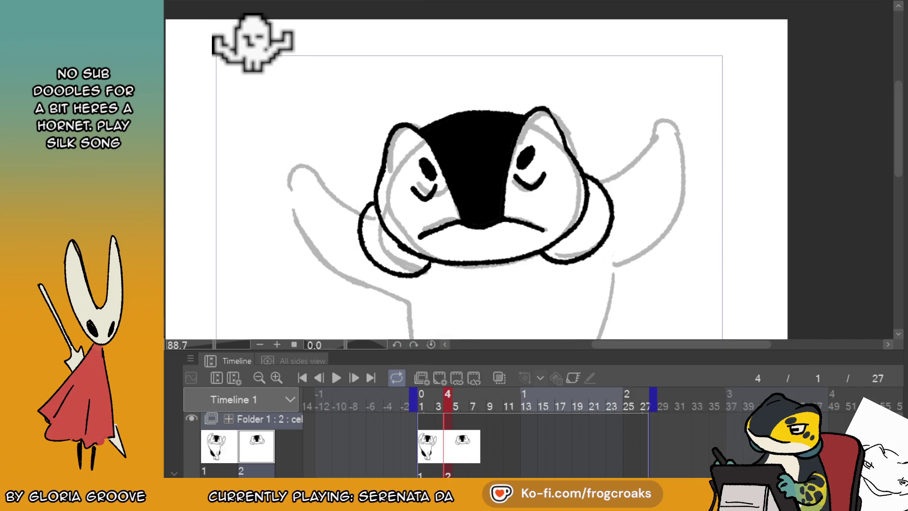
{"action": "left_click_drag", "start_coordinate": [392, 122], "coordinate": [385, 156]}
{"action": "mouse_move", "coordinate": [378, 203]}
{"action": "left_mouse_down"}
{"action": "mouse_move", "coordinate": [385, 171]}
{"action": "mouse_move", "coordinate": [402, 249]}
{"action": "left_mouse_up"}
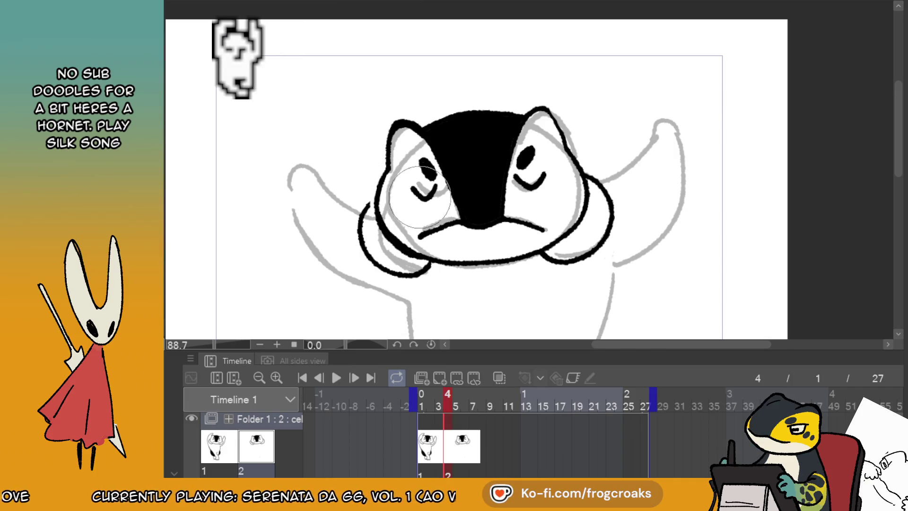
{"action": "left_click_drag", "start_coordinate": [410, 188], "coordinate": [422, 198]}
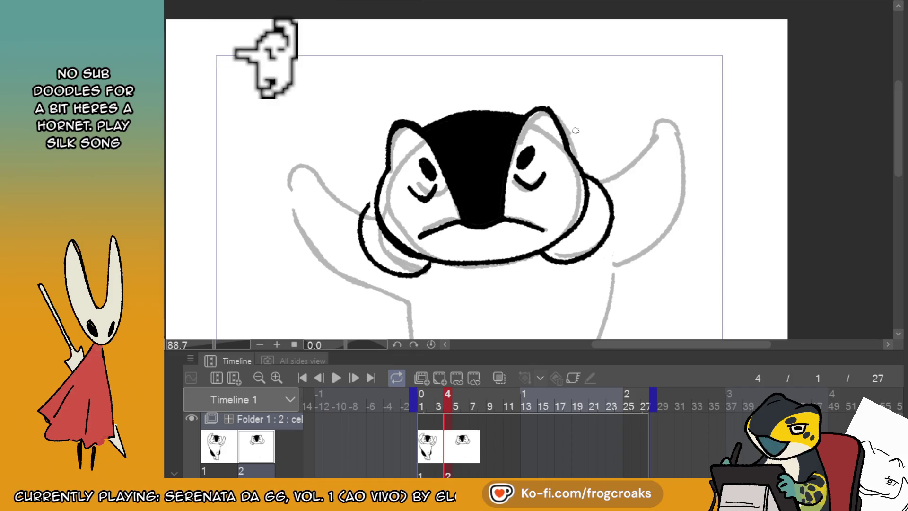
{"action": "scroll", "coordinate": [568, 150], "scroll_direction": "down", "scroll_amount": 4}
{"action": "scroll", "coordinate": [582, 89], "scroll_direction": "up", "scroll_amount": 3}
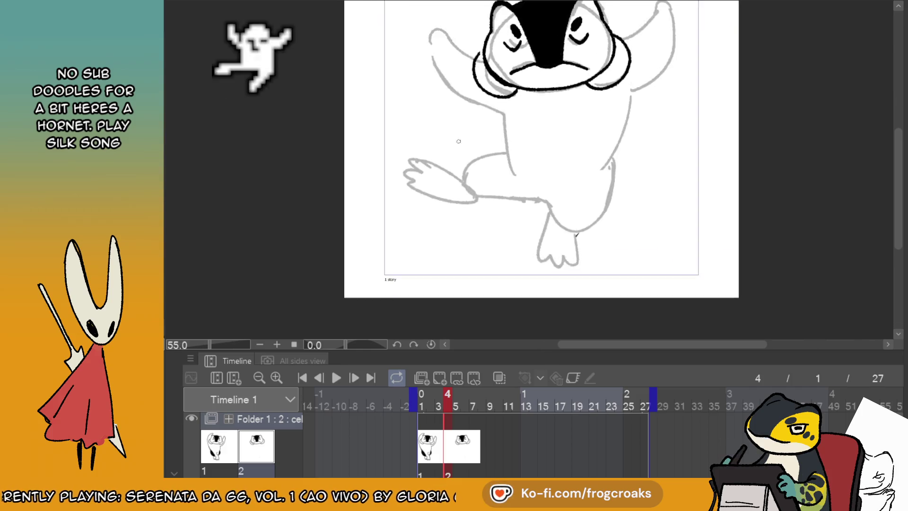
{"action": "scroll", "coordinate": [457, 73], "scroll_direction": "up", "scroll_amount": 1}
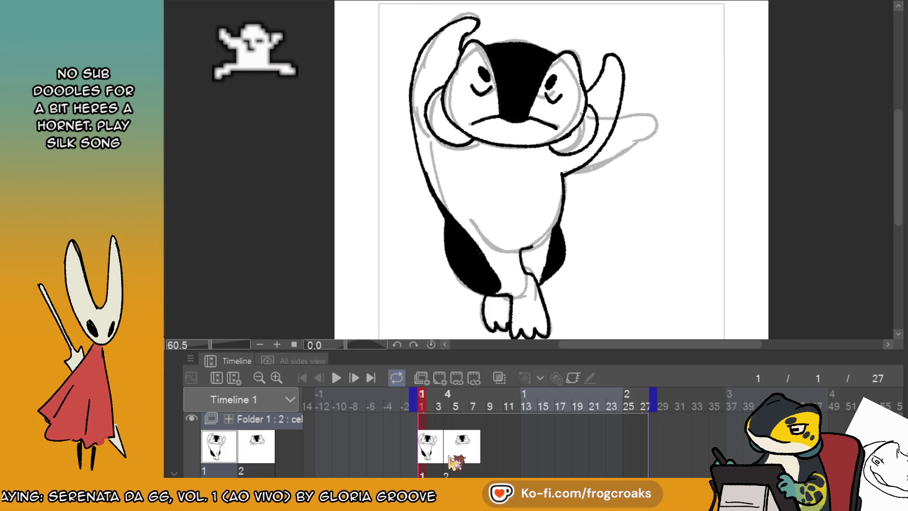
- Move to frame 5 and try re-inking the left arm, undoing the lower arm strokes
{"action": "left_click", "coordinate": [499, 378]}
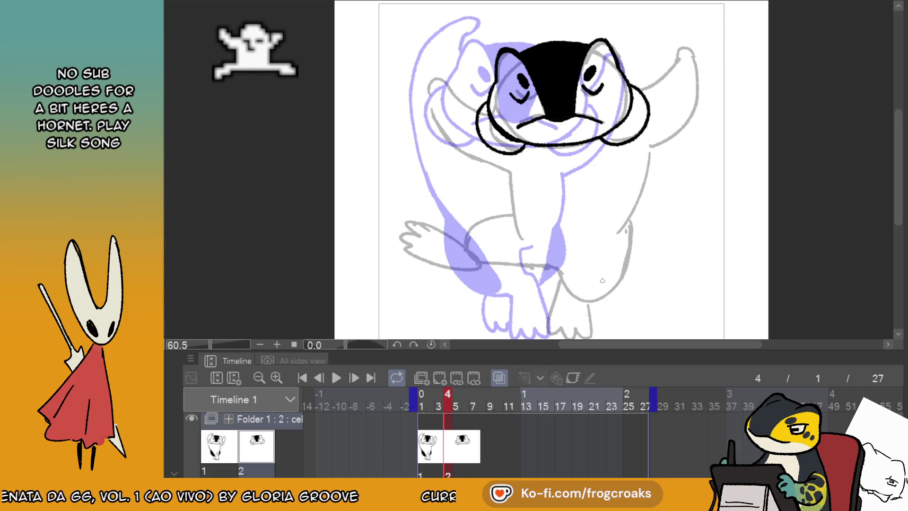
{"action": "left_click", "coordinate": [499, 378]}
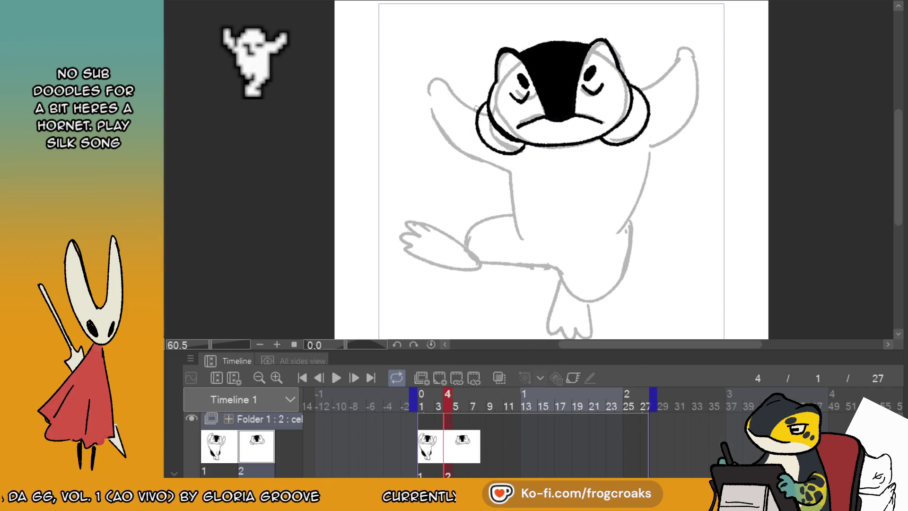
{"action": "left_click_drag", "start_coordinate": [477, 111], "coordinate": [427, 85]}
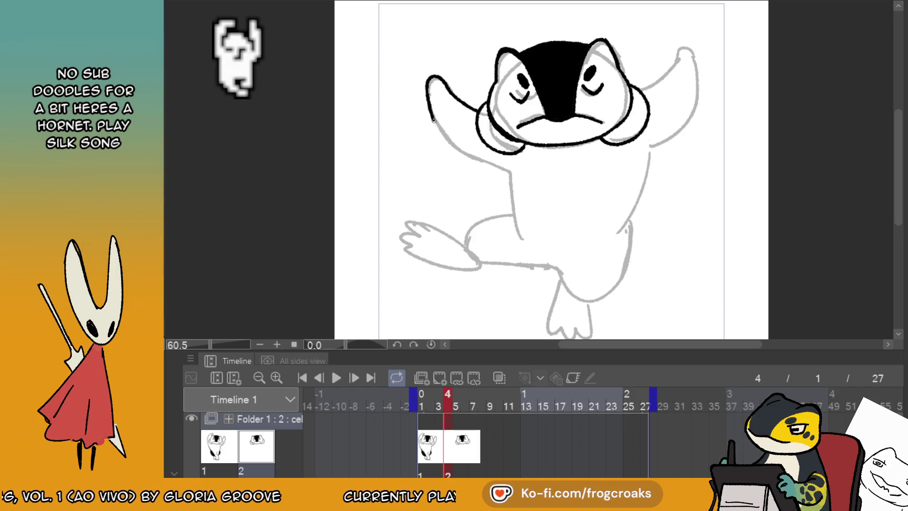
{"action": "left_click", "coordinate": [439, 400]}
{"action": "left_click", "coordinate": [456, 400]}
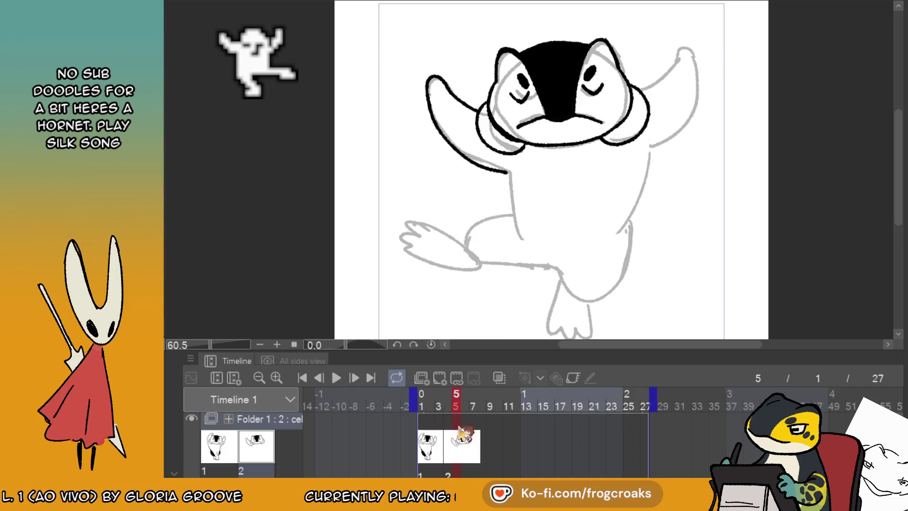
{"action": "key", "text": "ctrl+z"}
{"action": "key", "text": "ctrl+z"}
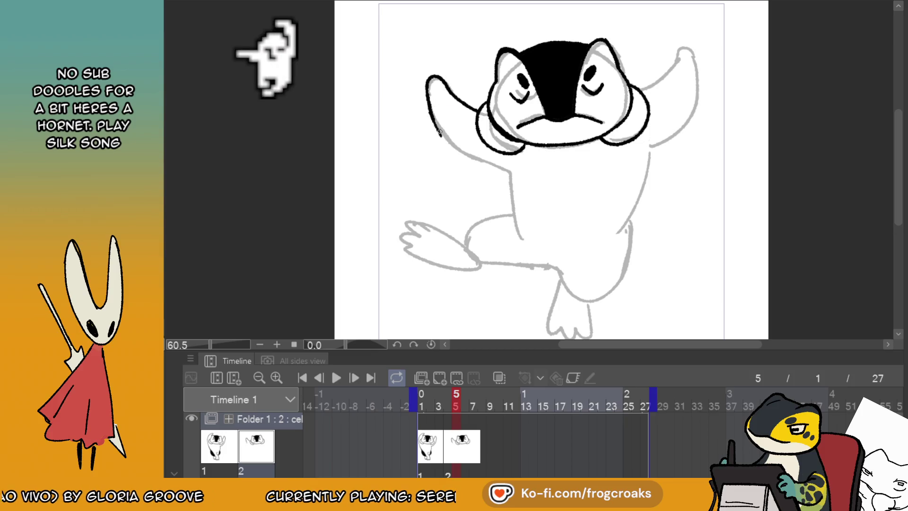
{"action": "mouse_move", "coordinate": [430, 111]}
{"action": "left_mouse_down"}
{"action": "mouse_move", "coordinate": [509, 180]}
{"action": "mouse_move", "coordinate": [447, 138]}
{"action": "mouse_move", "coordinate": [473, 160]}
{"action": "mouse_move", "coordinate": [510, 173]}
{"action": "mouse_move", "coordinate": [519, 216]}
{"action": "left_mouse_up"}
{"action": "key", "text": "ctrl+z"}
{"action": "key", "text": "ctrl+z"}
{"action": "key", "text": "ctrl+z"}
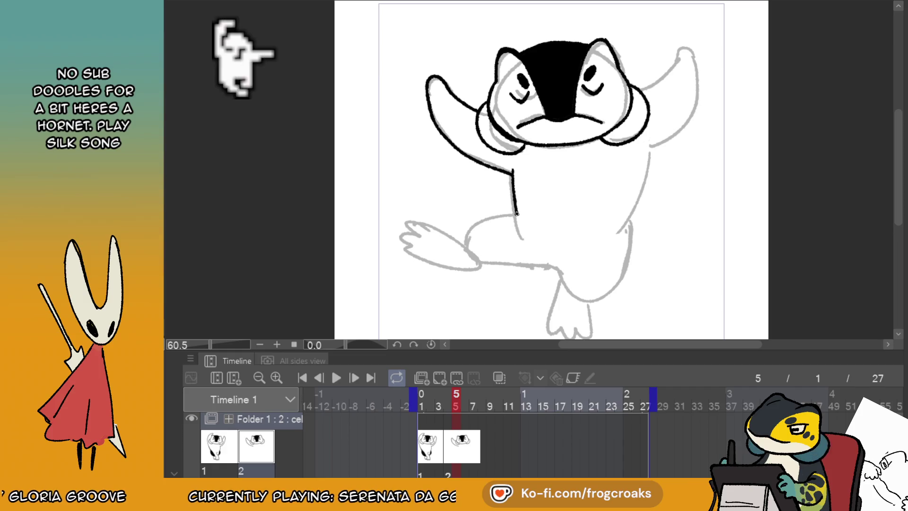
{"action": "key", "text": "ctrl+z"}
- Ink the penguin's right body side and raised right arm, then erase the upper left-arm line
{"action": "left_click_drag", "start_coordinate": [650, 146], "coordinate": [626, 239]}
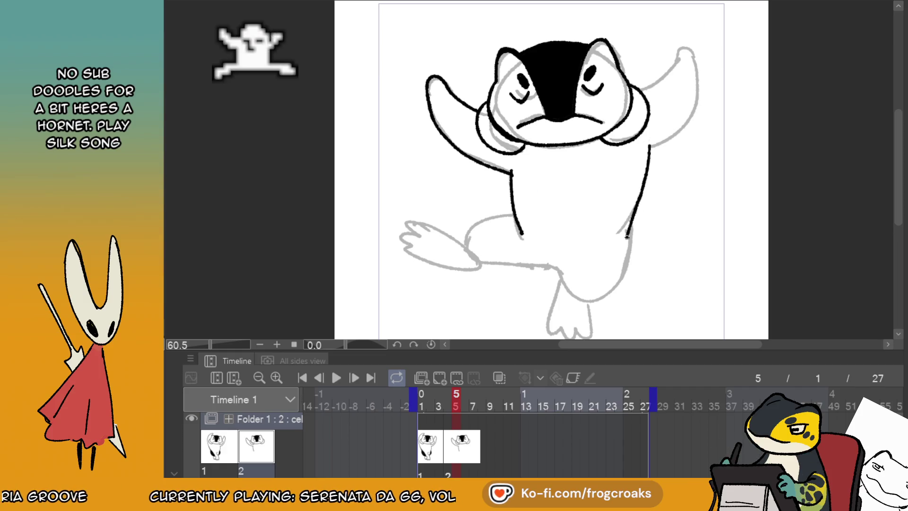
{"action": "key", "text": "ctrl+z"}
{"action": "left_click_drag", "start_coordinate": [649, 147], "coordinate": [628, 223]}
{"action": "mouse_move", "coordinate": [639, 88]}
{"action": "left_mouse_down"}
{"action": "mouse_move", "coordinate": [662, 69]}
{"action": "mouse_move", "coordinate": [673, 33]}
{"action": "left_mouse_up"}
{"action": "key", "text": "ctrl+z"}
{"action": "mouse_move", "coordinate": [643, 87]}
{"action": "left_mouse_down"}
{"action": "mouse_move", "coordinate": [672, 32]}
{"action": "mouse_move", "coordinate": [670, 57]}
{"action": "mouse_move", "coordinate": [684, 35]}
{"action": "mouse_move", "coordinate": [694, 97]}
{"action": "mouse_move", "coordinate": [659, 147]}
{"action": "left_mouse_up"}
{"action": "key", "text": "ctrl+z"}
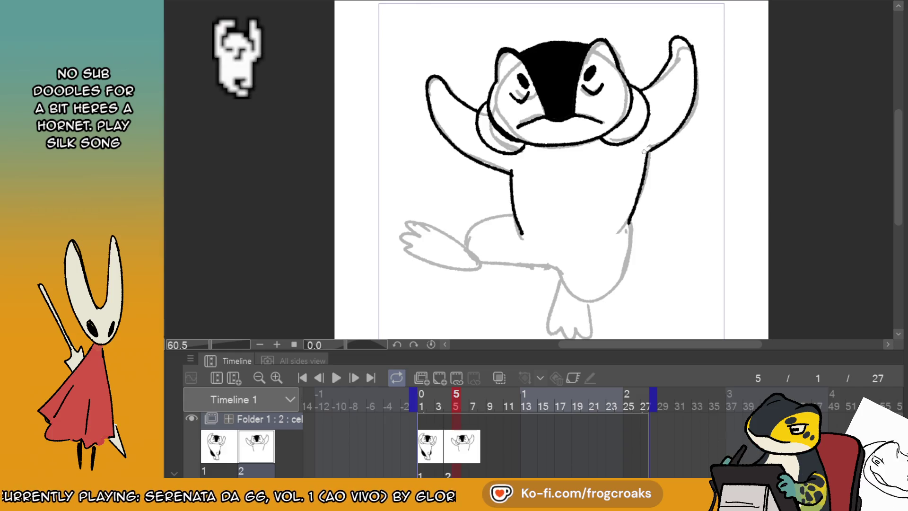
{"action": "mouse_move", "coordinate": [428, 81]}
{"action": "left_mouse_down"}
{"action": "mouse_move", "coordinate": [445, 133]}
{"action": "mouse_move", "coordinate": [457, 92]}
{"action": "mouse_move", "coordinate": [424, 102]}
{"action": "mouse_move", "coordinate": [452, 141]}
{"action": "left_mouse_up"}
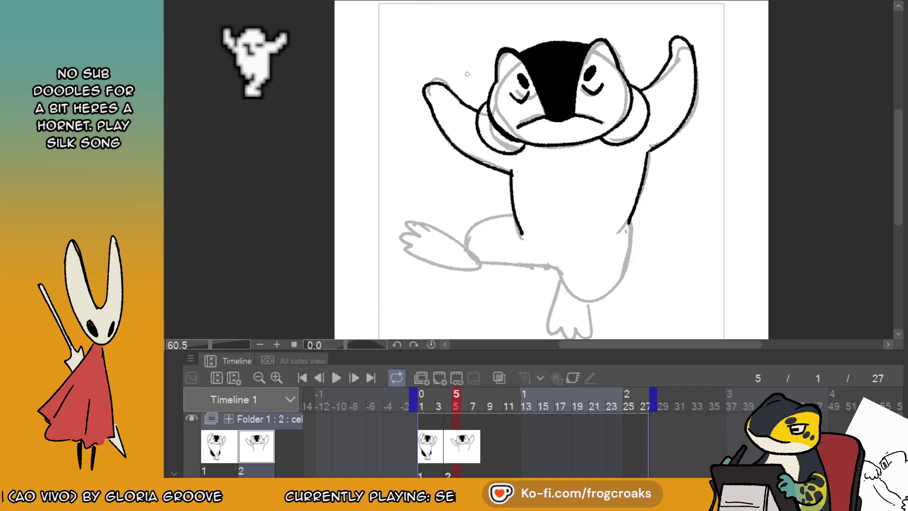
{"action": "scroll", "coordinate": [902, 52], "scroll_direction": "down", "scroll_amount": 2}
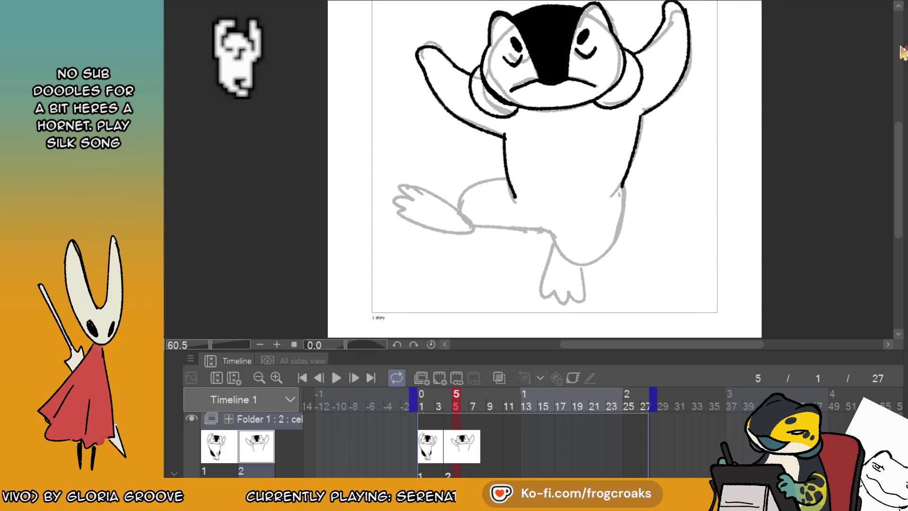
- Re-ink the left arm outline on the second drawing, checking it against frame 1
{"action": "key", "text": "ctrl+z"}
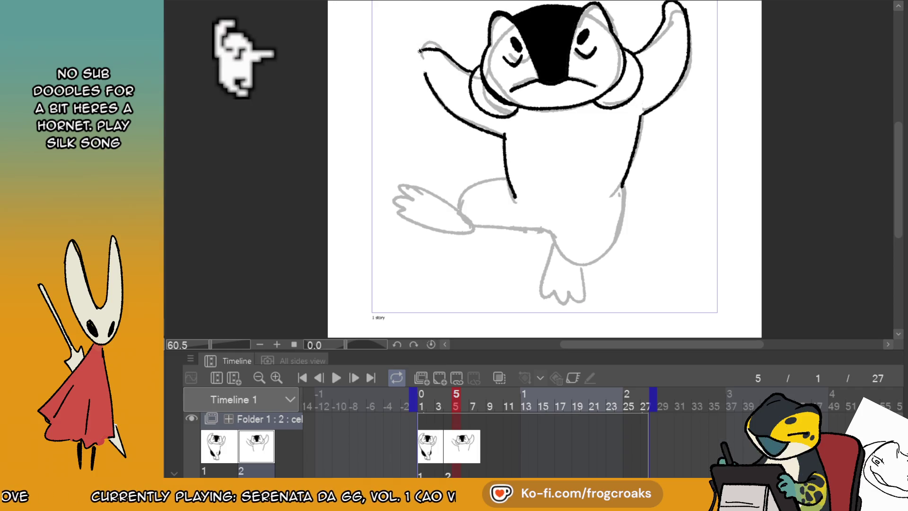
{"action": "left_click_drag", "start_coordinate": [419, 50], "coordinate": [431, 88]}
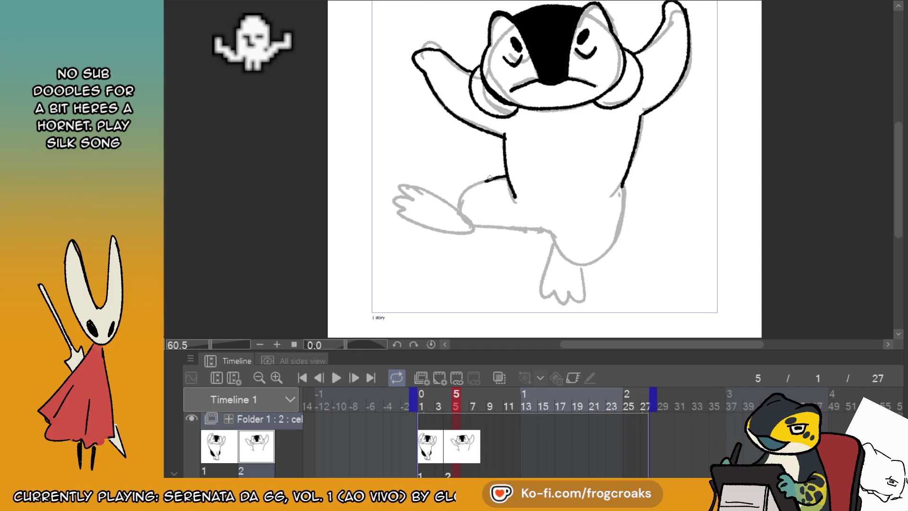
{"action": "left_click", "coordinate": [428, 450]}
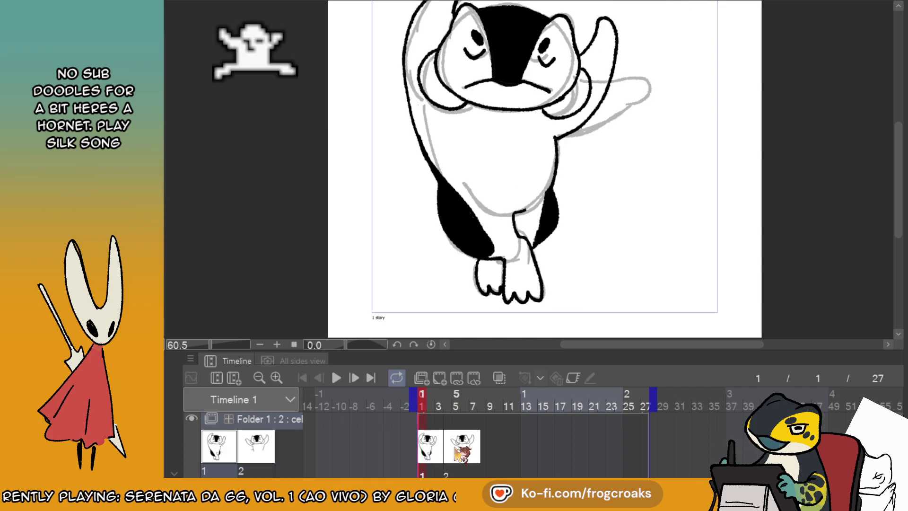
{"action": "left_click", "coordinate": [456, 452]}
- Outline the raised leg, then show the neighbouring frame as an onion-skin ghost
{"action": "left_click_drag", "start_coordinate": [508, 173], "coordinate": [459, 207]}
{"action": "mouse_move", "coordinate": [501, 227]}
{"action": "left_mouse_down"}
{"action": "mouse_move", "coordinate": [548, 241]}
{"action": "mouse_move", "coordinate": [561, 259]}
{"action": "left_mouse_up"}
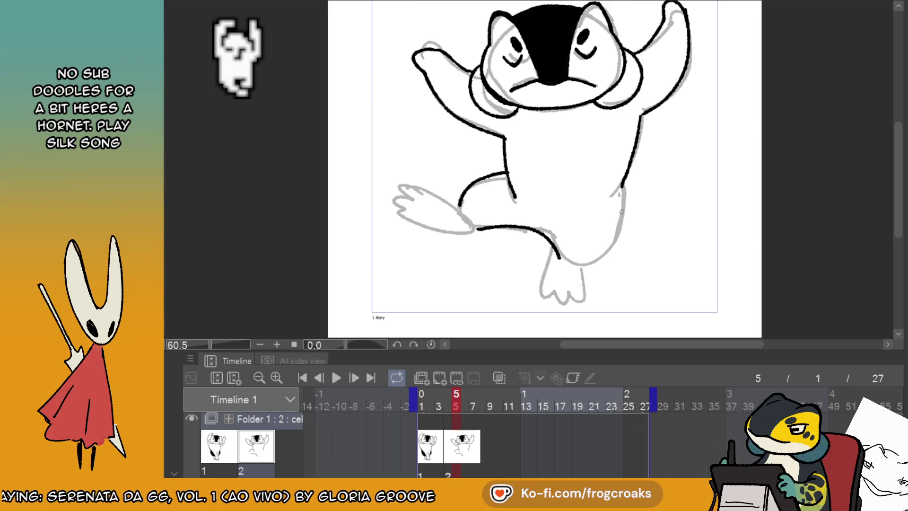
{"action": "left_click", "coordinate": [428, 452]}
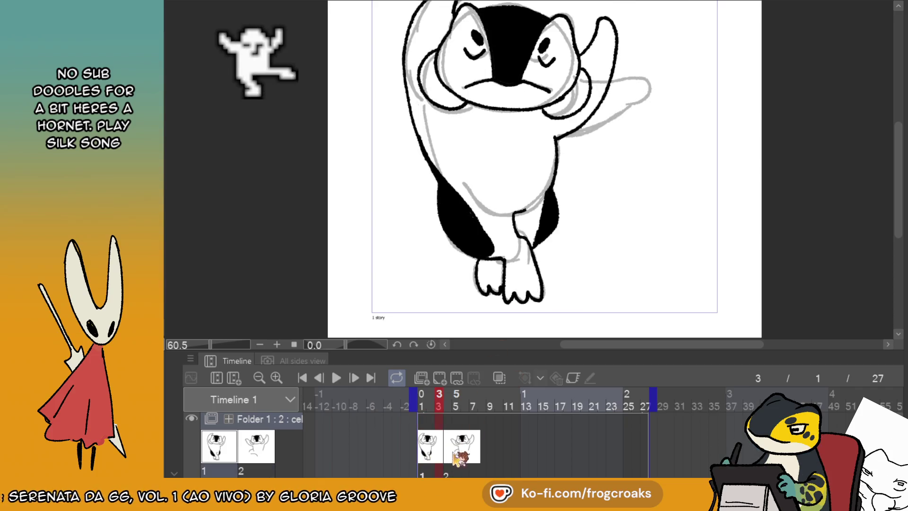
{"action": "left_click", "coordinate": [448, 454]}
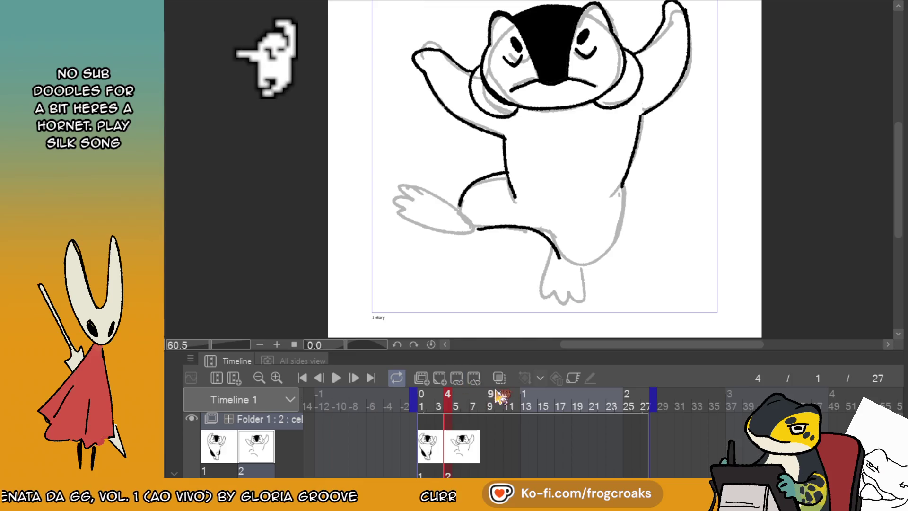
{"action": "left_click", "coordinate": [499, 378]}
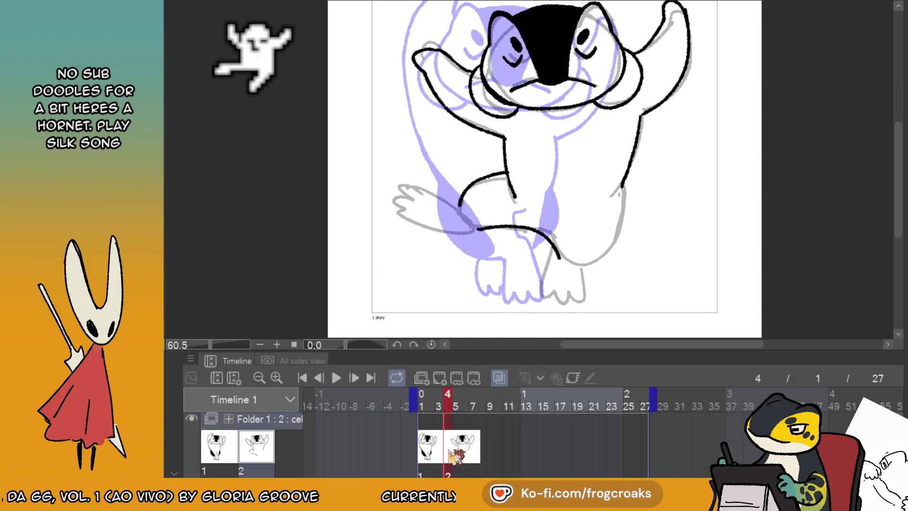
- Erase the hip and belly leg lines, then redraw the leg curve and right leg line
{"action": "left_click_drag", "start_coordinate": [529, 208], "coordinate": [508, 172]}
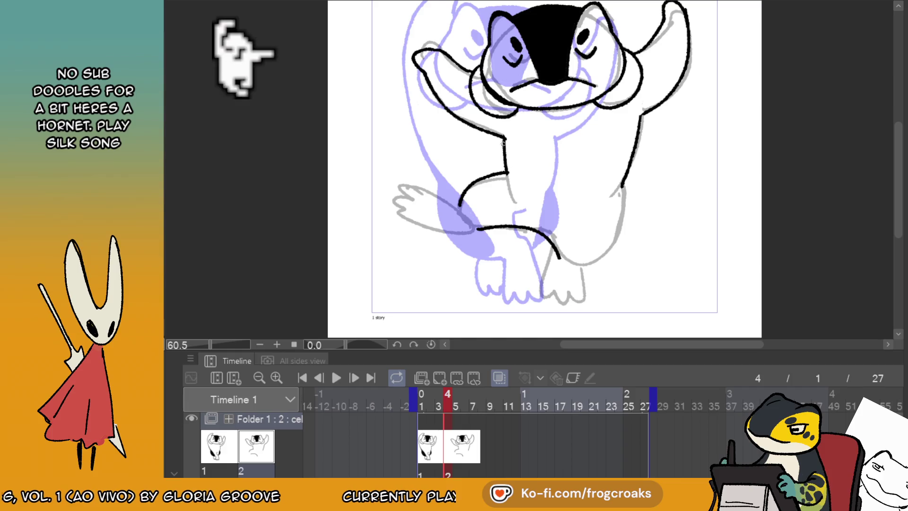
{"action": "mouse_move", "coordinate": [560, 202]}
{"action": "left_mouse_down"}
{"action": "mouse_move", "coordinate": [554, 241]}
{"action": "mouse_move", "coordinate": [489, 224]}
{"action": "left_mouse_up"}
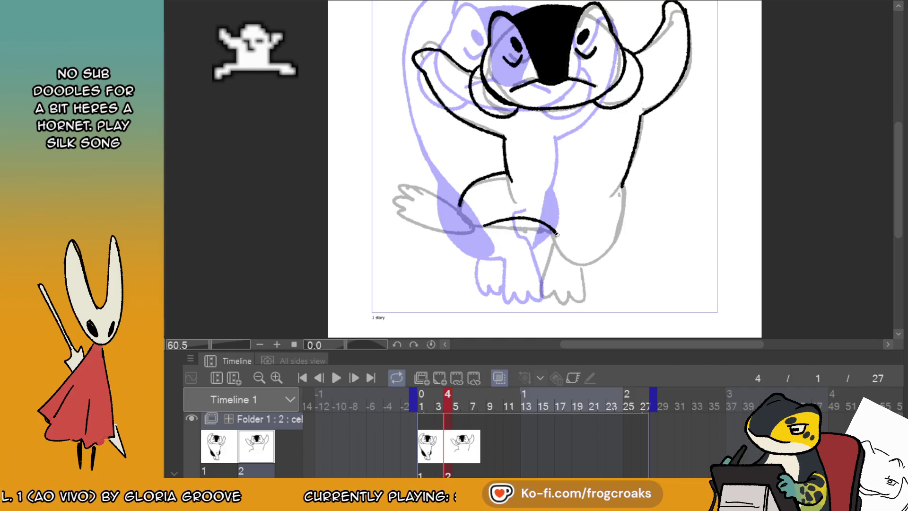
{"action": "left_click_drag", "start_coordinate": [557, 234], "coordinate": [564, 248]}
{"action": "mouse_move", "coordinate": [627, 180]}
{"action": "left_mouse_down"}
{"action": "mouse_move", "coordinate": [600, 254]}
{"action": "mouse_move", "coordinate": [557, 227]}
{"action": "mouse_move", "coordinate": [545, 299]}
{"action": "mouse_move", "coordinate": [584, 285]}
{"action": "mouse_move", "coordinate": [584, 257]}
{"action": "left_mouse_up"}
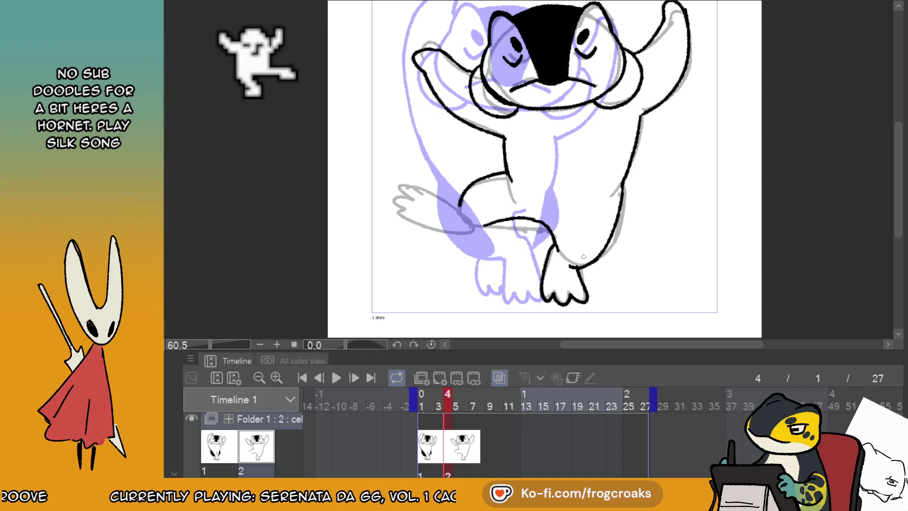
{"action": "mouse_move", "coordinate": [469, 216]}
{"action": "left_mouse_down"}
{"action": "mouse_move", "coordinate": [411, 182]}
{"action": "mouse_move", "coordinate": [456, 227]}
{"action": "mouse_move", "coordinate": [473, 227]}
{"action": "left_mouse_up"}
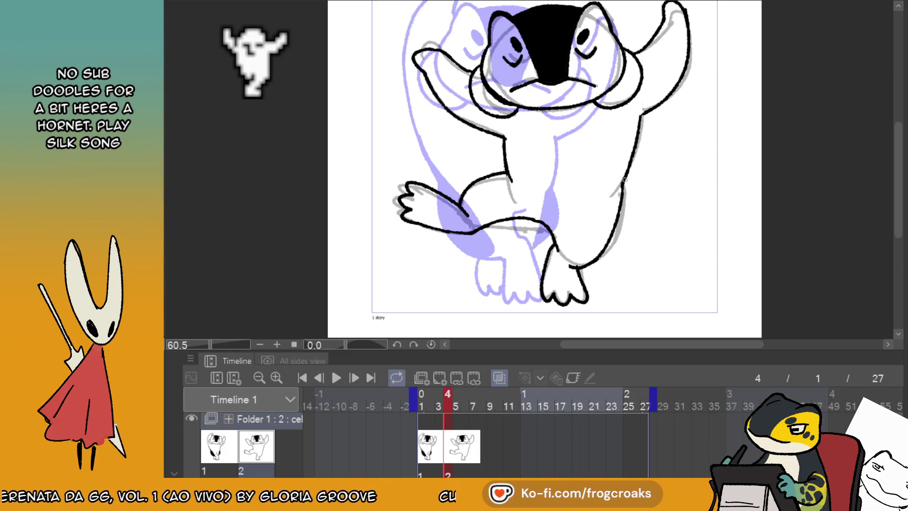
- Erase the raised left arm's outline and compare with the previous drawing
{"action": "left_click_drag", "start_coordinate": [414, 55], "coordinate": [449, 100]}
{"action": "mouse_move", "coordinate": [418, 28]}
{"action": "left_mouse_down"}
{"action": "mouse_move", "coordinate": [456, 64]}
{"action": "mouse_move", "coordinate": [437, 47]}
{"action": "mouse_move", "coordinate": [420, 50]}
{"action": "mouse_move", "coordinate": [440, 106]}
{"action": "left_mouse_up"}
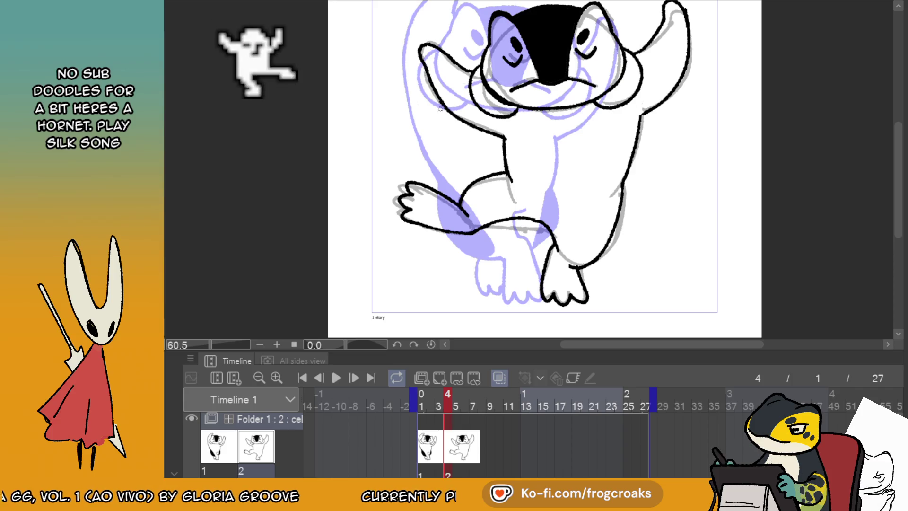
{"action": "key", "text": "Left"}
{"action": "key", "text": "Right"}
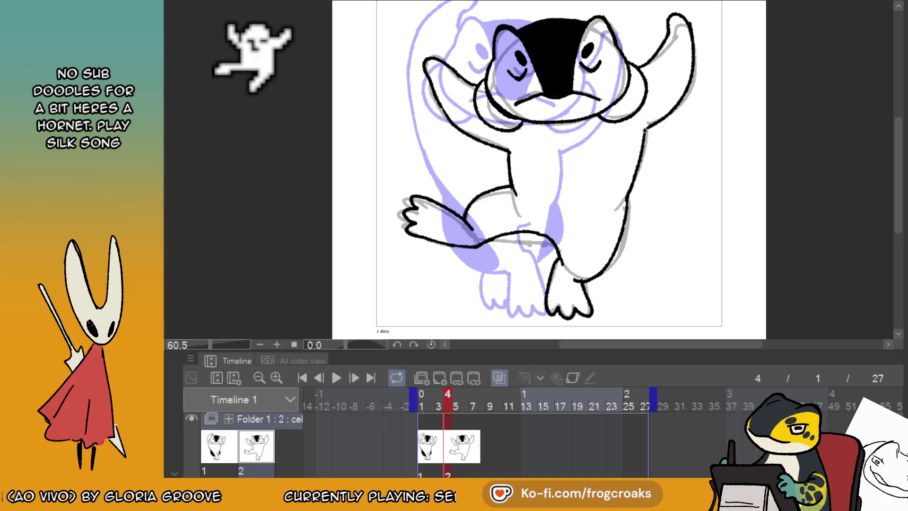
- Ink a long right leg outline, erase the old knee line, and thicken the belly stroke
{"action": "left_click_drag", "start_coordinate": [643, 138], "coordinate": [582, 249]}
{"action": "key", "text": "ctrl+z"}
{"action": "left_click_drag", "start_coordinate": [643, 141], "coordinate": [626, 203]}
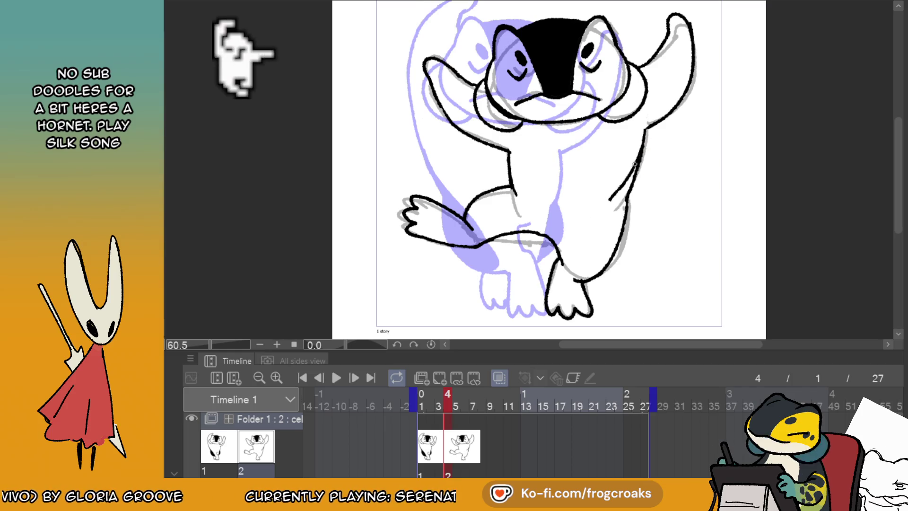
{"action": "left_click_drag", "start_coordinate": [643, 142], "coordinate": [573, 279]}
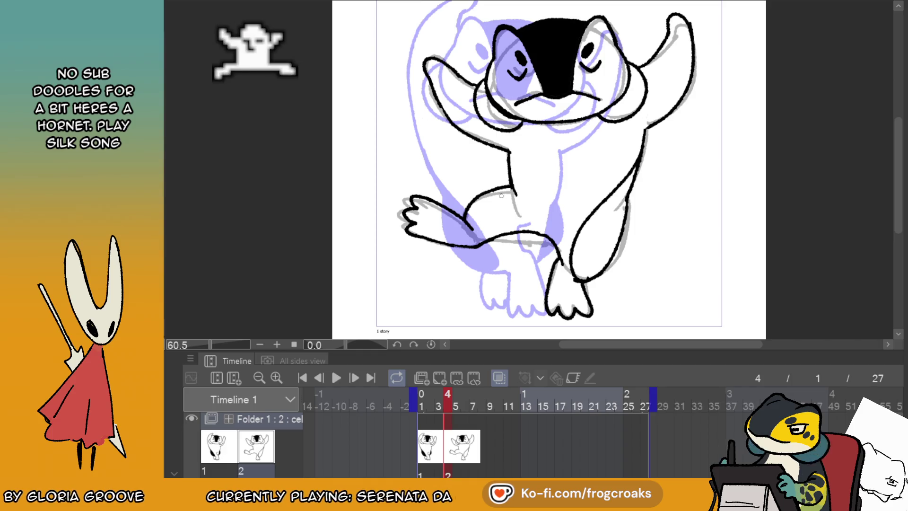
{"action": "mouse_move", "coordinate": [492, 190]}
{"action": "left_mouse_down"}
{"action": "mouse_move", "coordinate": [477, 194]}
{"action": "mouse_move", "coordinate": [468, 211]}
{"action": "mouse_move", "coordinate": [502, 182]}
{"action": "left_mouse_up"}
{"action": "key", "text": "p"}
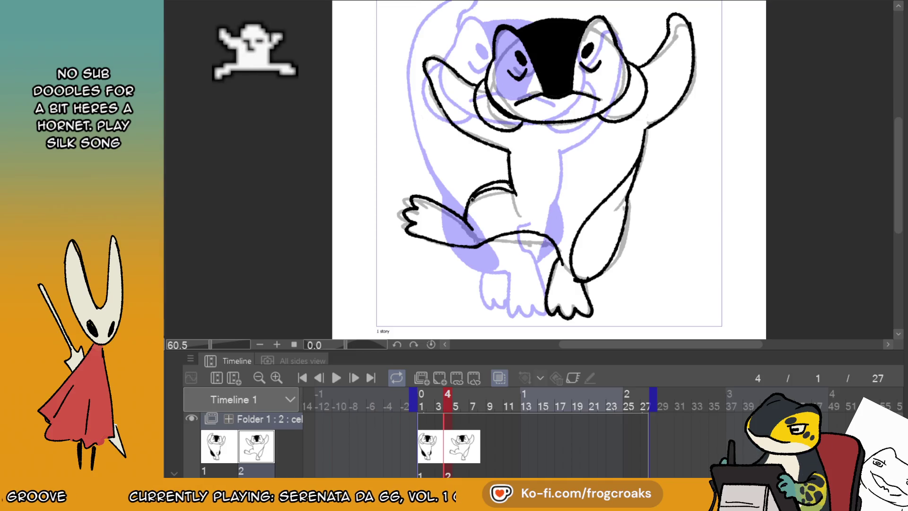
{"action": "mouse_move", "coordinate": [490, 186]}
{"action": "left_mouse_down"}
{"action": "mouse_move", "coordinate": [514, 192]}
{"action": "mouse_move", "coordinate": [492, 189]}
{"action": "left_mouse_up"}
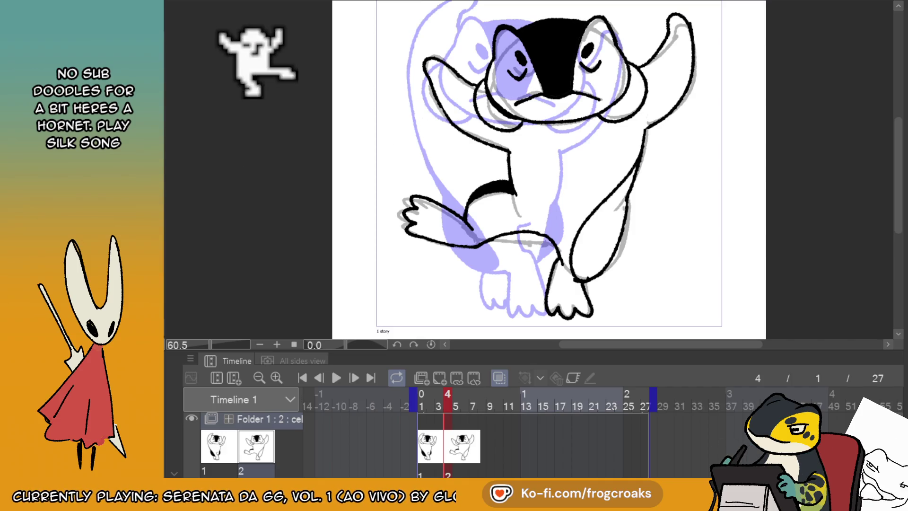
- Paint solid black into the second drawing's right leg and move the playhead to frame 6
{"action": "left_click_drag", "start_coordinate": [636, 213], "coordinate": [577, 277]}
{"action": "left_click_drag", "start_coordinate": [633, 193], "coordinate": [615, 222]}
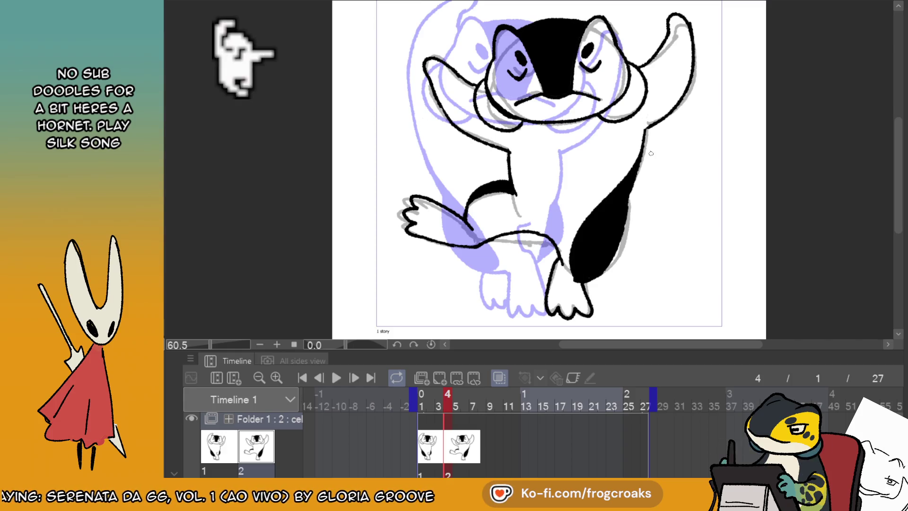
{"action": "scroll", "coordinate": [651, 153], "scroll_direction": "down", "scroll_amount": 3}
{"action": "scroll", "coordinate": [648, 150], "scroll_direction": "up", "scroll_amount": 2}
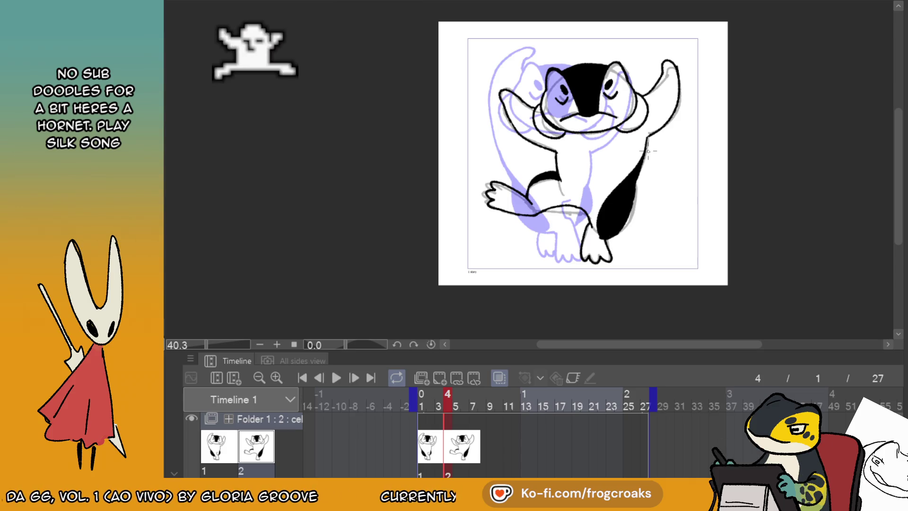
{"action": "left_click_drag", "start_coordinate": [434, 456], "coordinate": [485, 452]}
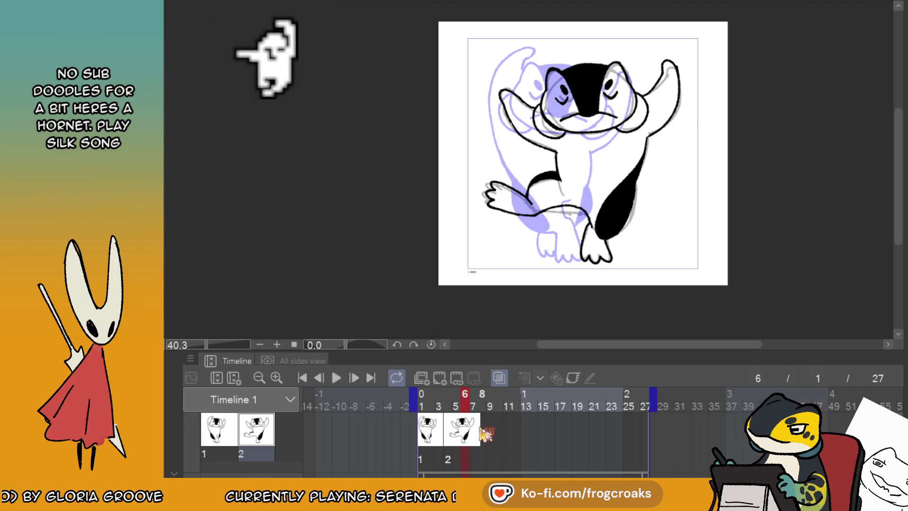
- Create cel 3 and place it on frame 7, undoing a stray blank cel first
{"action": "scroll", "coordinate": [477, 431], "scroll_direction": "down", "scroll_amount": 2}
{"action": "left_click", "coordinate": [477, 425]}
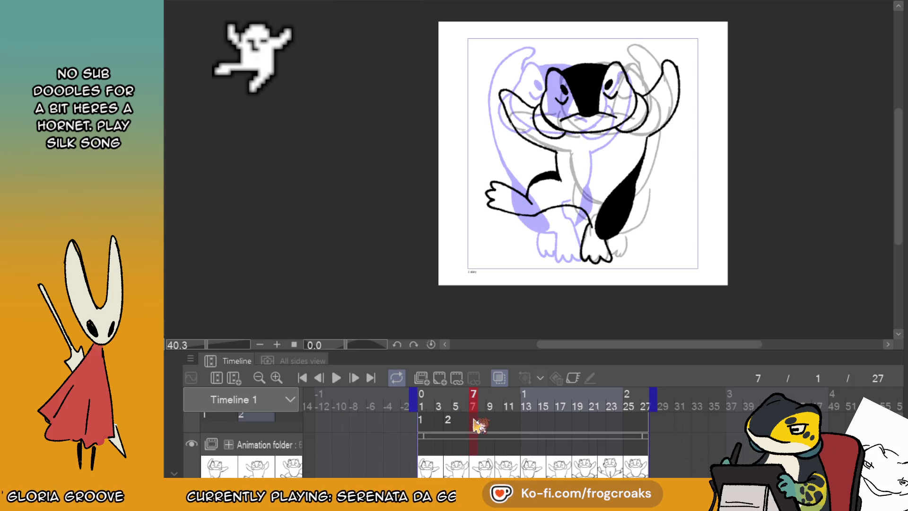
{"action": "left_click", "coordinate": [445, 380]}
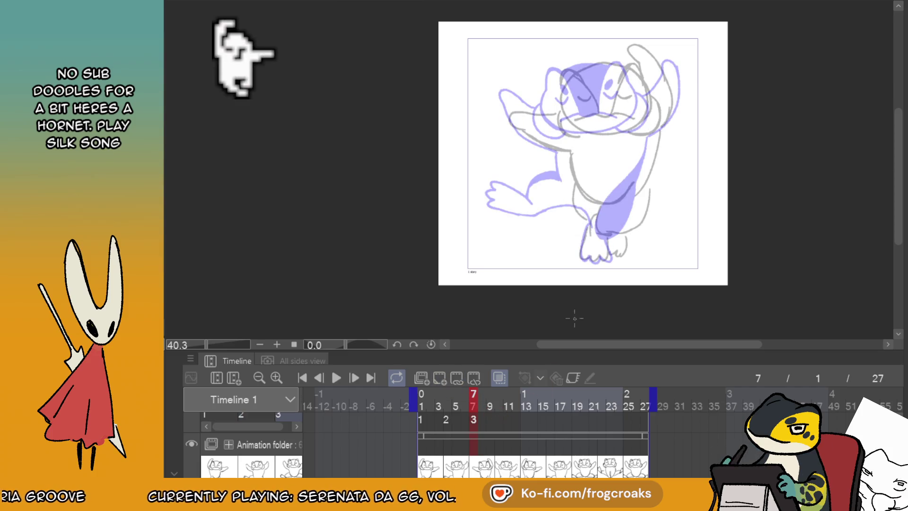
{"action": "key", "text": "ctrl+z"}
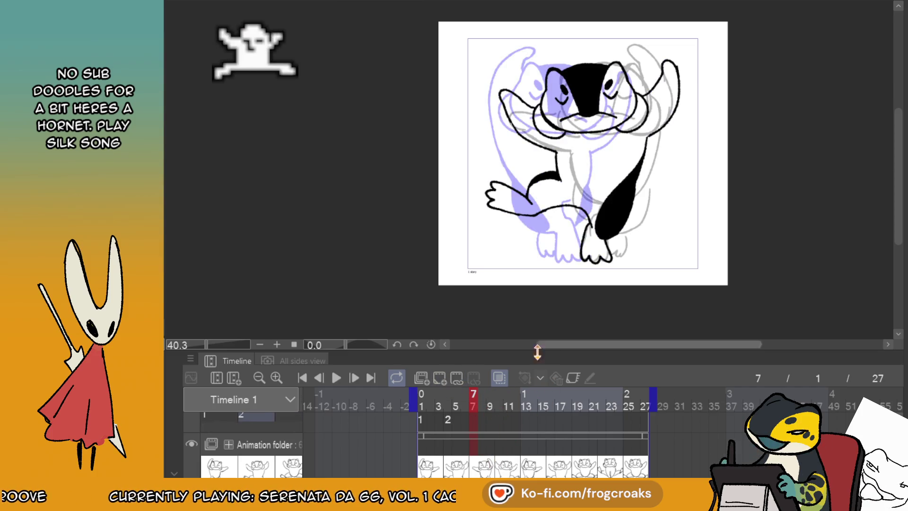
{"action": "key", "text": "Home"}
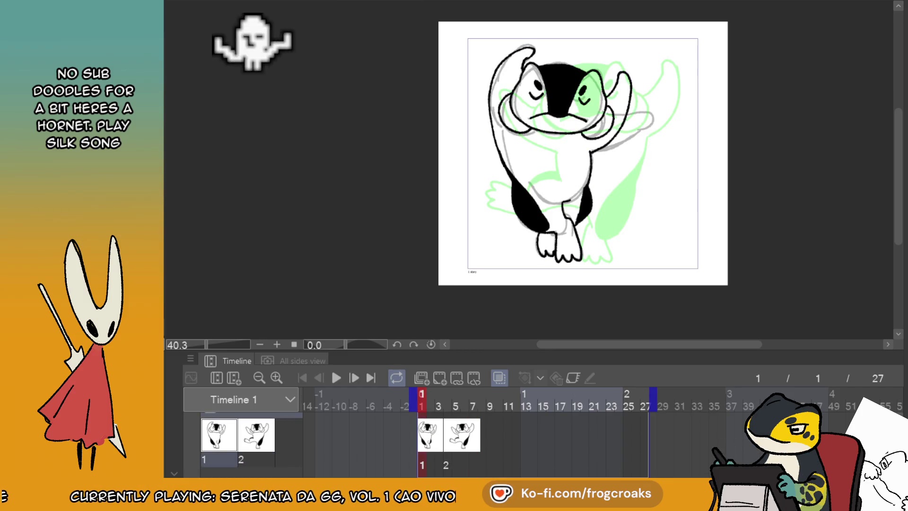
{"action": "key", "text": "ctrl+shift+n"}
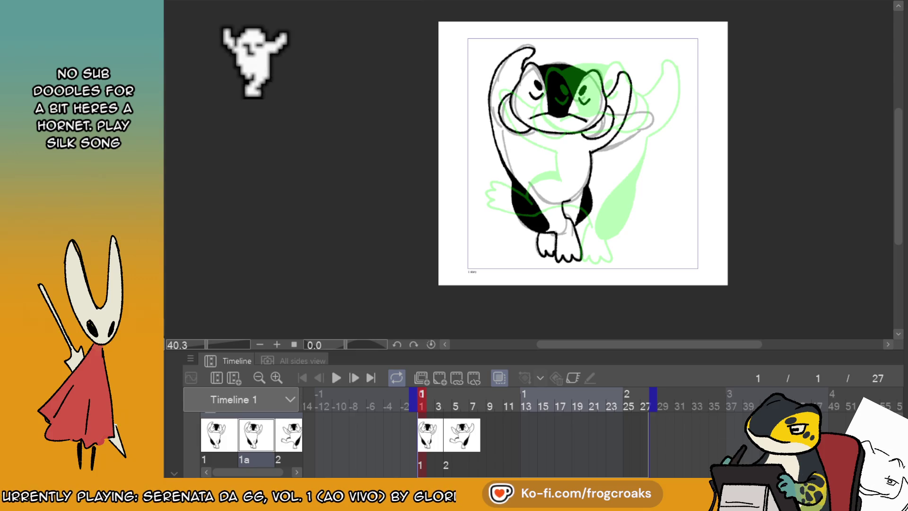
{"action": "type", "text": "3"}
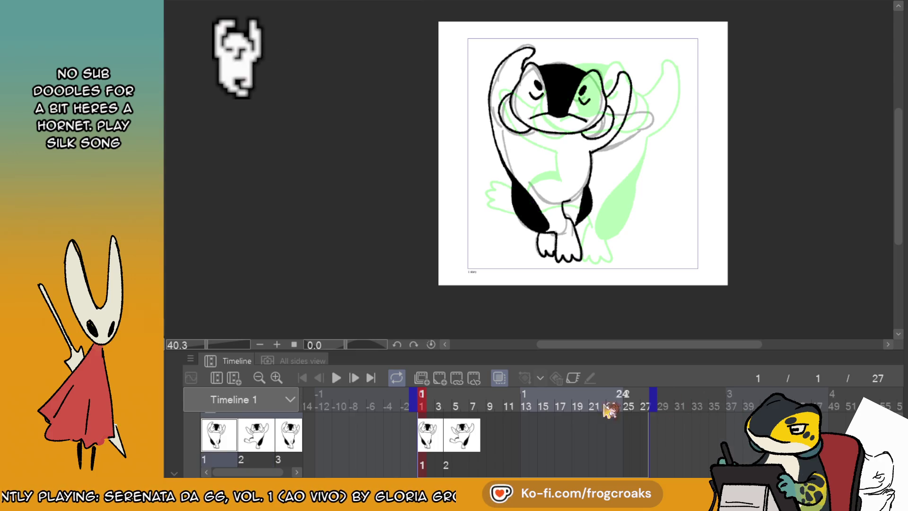
{"action": "left_click", "coordinate": [474, 444]}
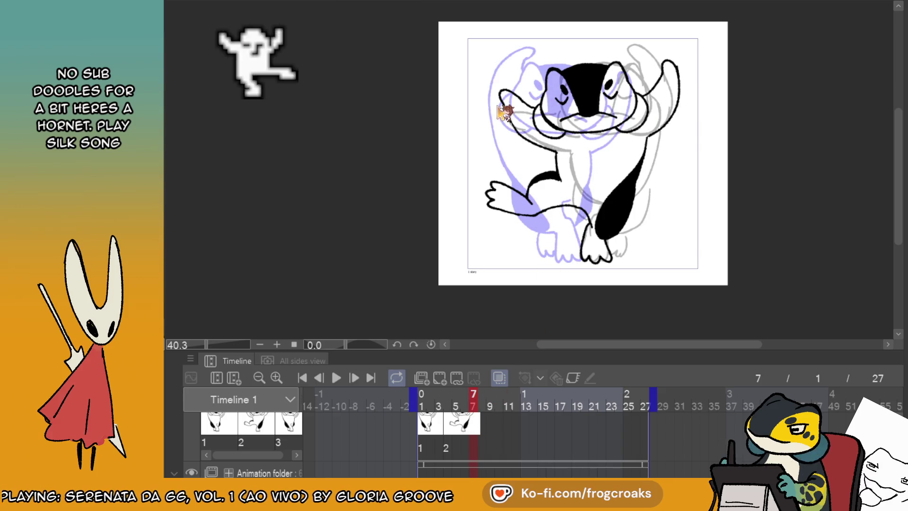
{"action": "key", "text": "3"}
- Mirror drawing 3 horizontally and shift it slightly right
{"action": "key", "text": "ctrl+t"}
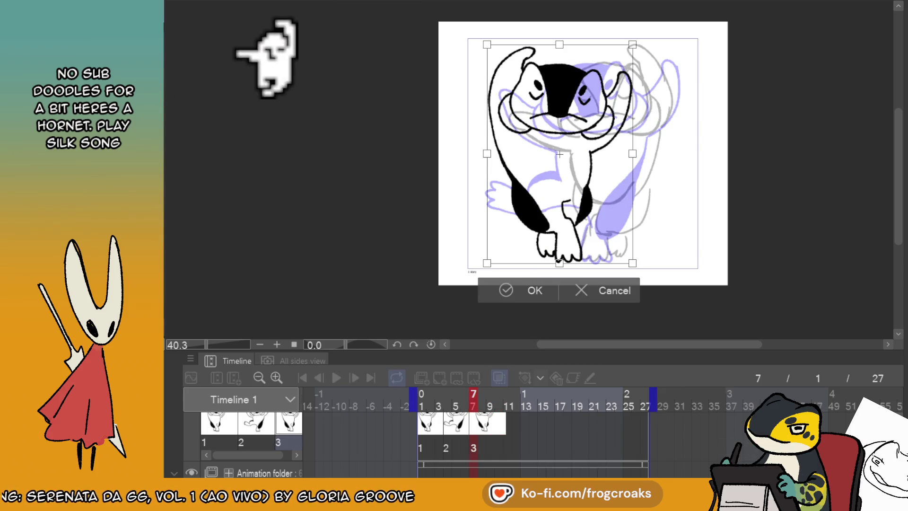
{"action": "key", "text": "h"}
{"action": "left_click", "coordinate": [503, 291]}
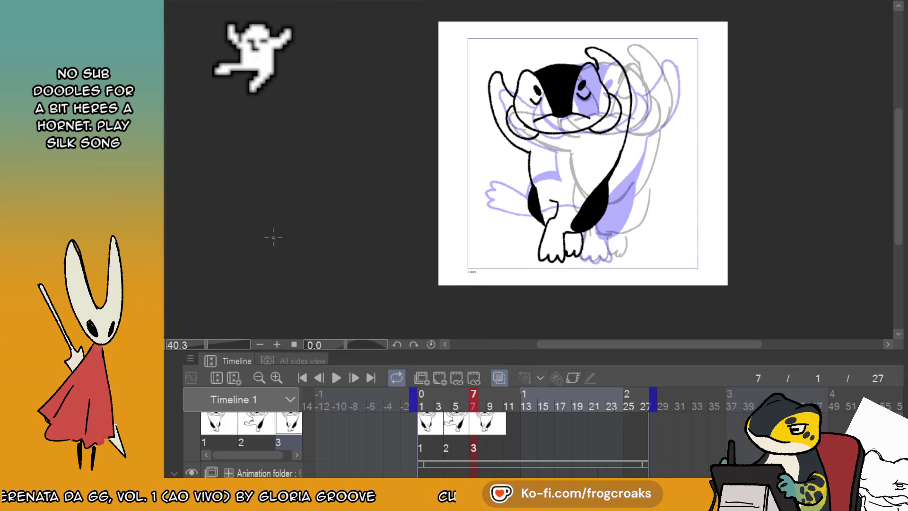
{"action": "left_click_drag", "start_coordinate": [605, 161], "coordinate": [655, 153]}
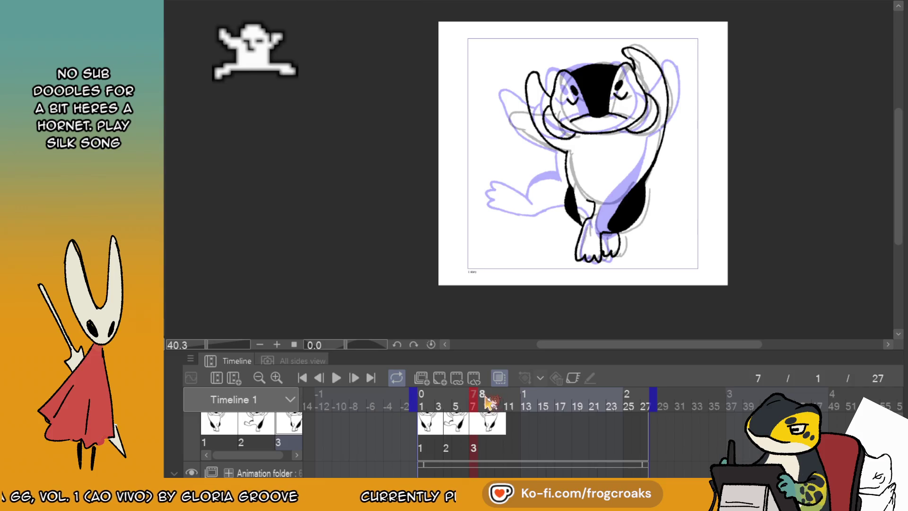
{"action": "left_click", "coordinate": [499, 378]}
{"action": "left_click_drag", "start_coordinate": [632, 186], "coordinate": [639, 188]}
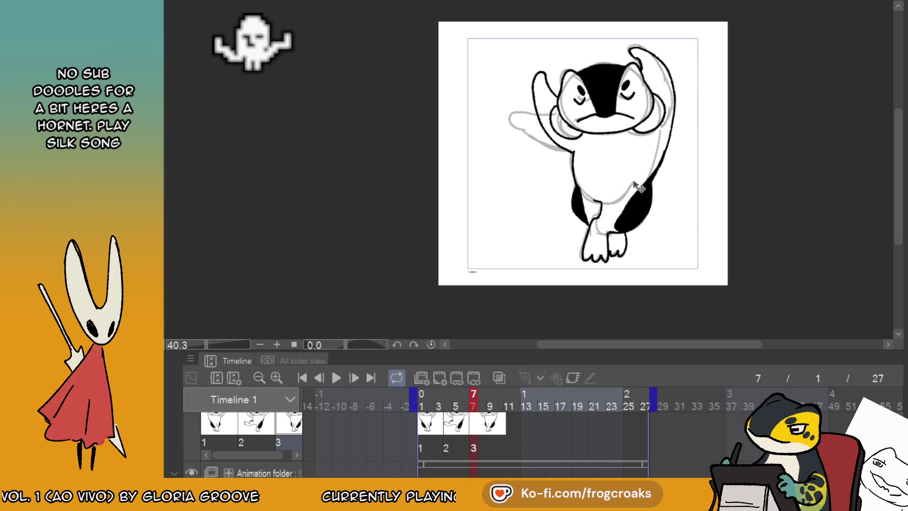
- Toggle the onion skin to compare frame 7's pose, leaving it hidden
{"action": "left_click", "coordinate": [500, 378]}
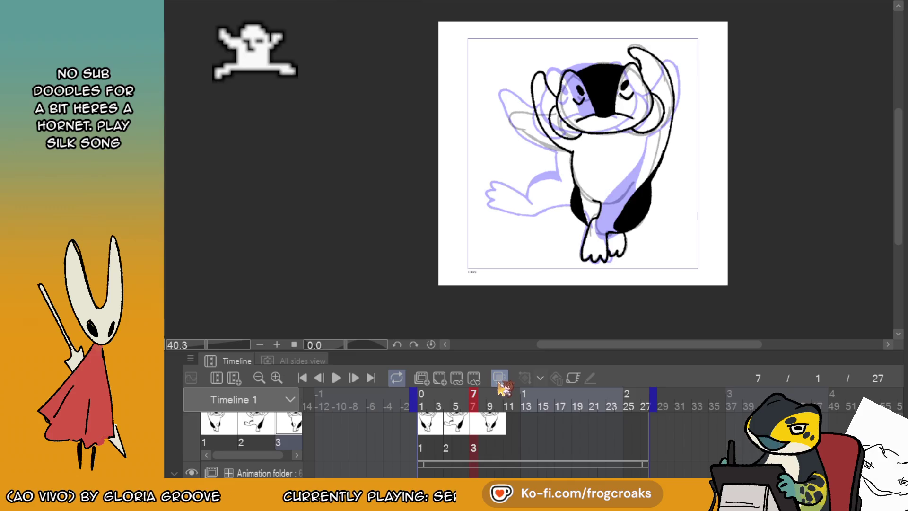
{"action": "left_click", "coordinate": [499, 381]}
{"action": "left_click", "coordinate": [499, 381]}
{"action": "left_click", "coordinate": [500, 382]}
{"action": "left_click", "coordinate": [500, 382]}
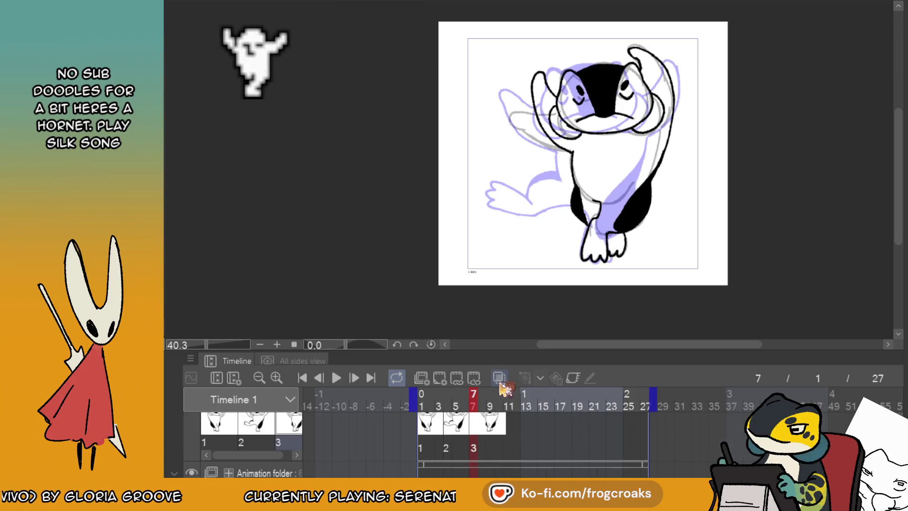
{"action": "left_click", "coordinate": [500, 378]}
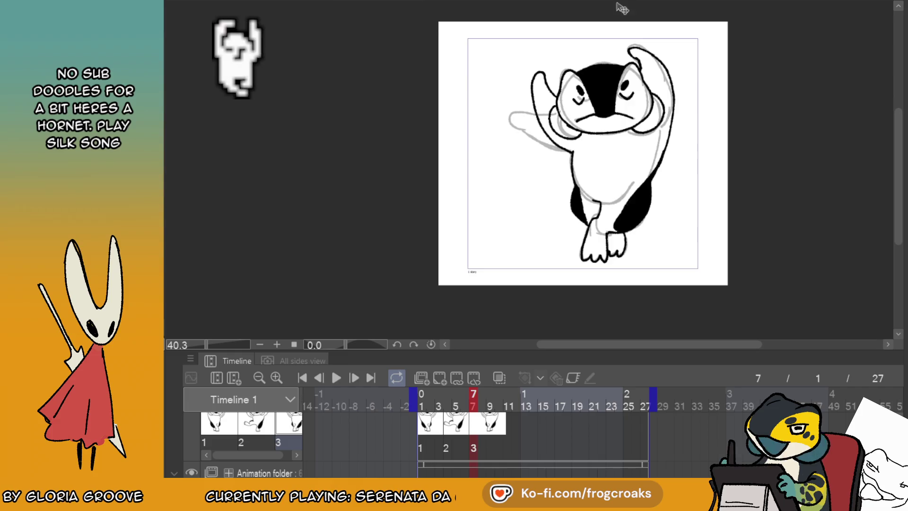
- Turn the onion skin back on and review the drawings at an earlier frame and frame 8
{"action": "scroll", "coordinate": [622, 28], "scroll_direction": "up", "scroll_amount": 5}
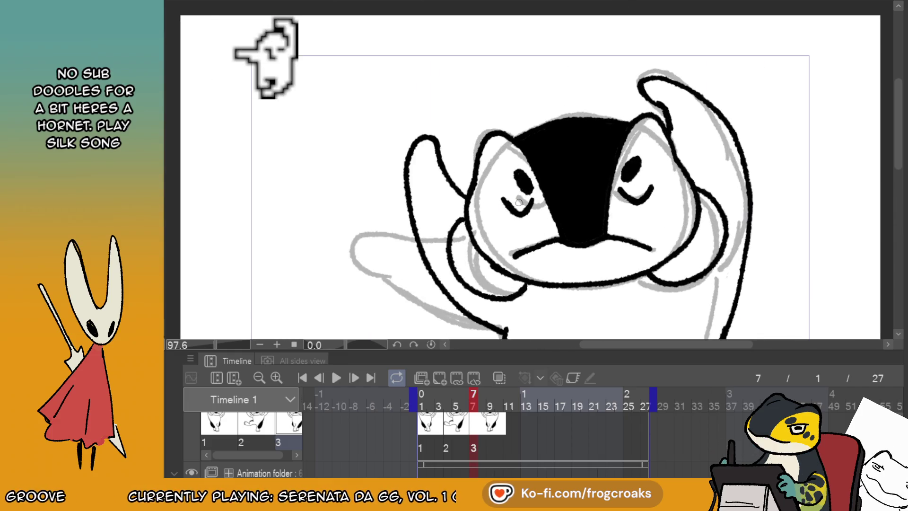
{"action": "key", "text": "o"}
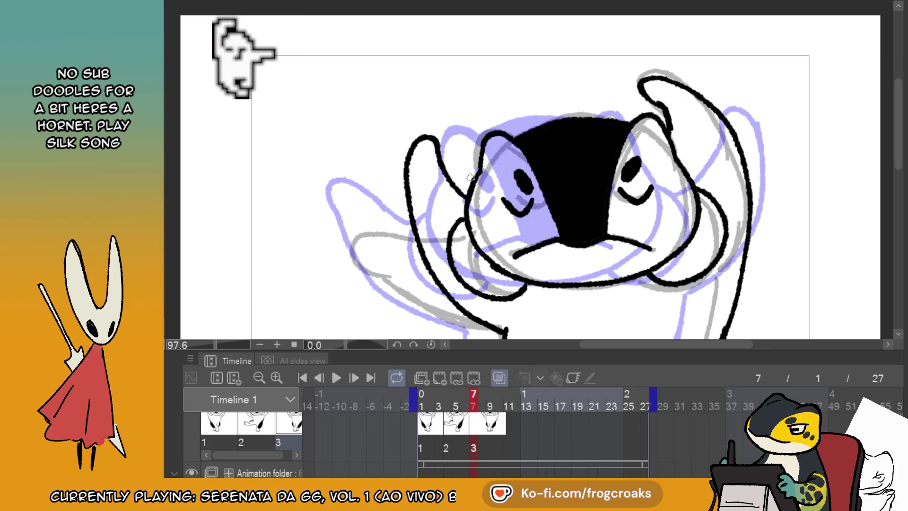
{"action": "scroll", "coordinate": [476, 212], "scroll_direction": "down", "scroll_amount": 6}
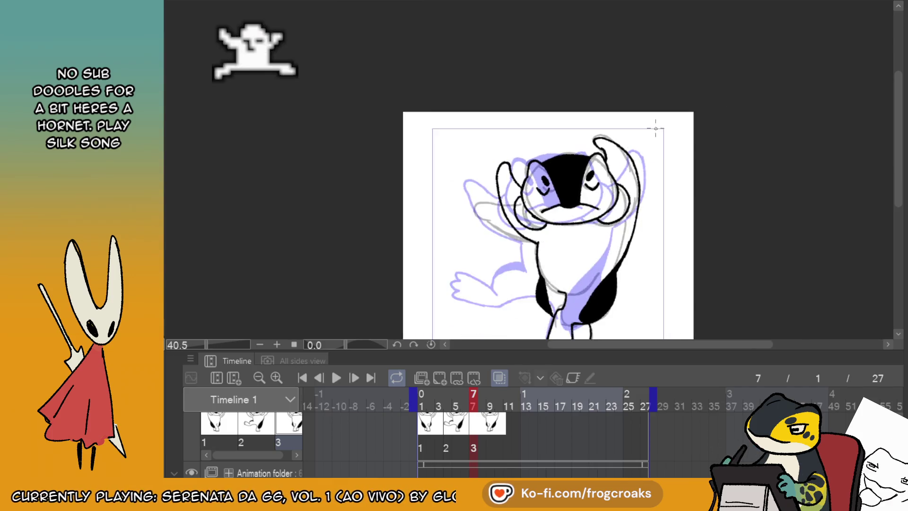
{"action": "scroll", "coordinate": [668, 260], "scroll_direction": "up", "scroll_amount": 3}
{"action": "scroll", "coordinate": [629, 141], "scroll_direction": "up", "scroll_amount": 2}
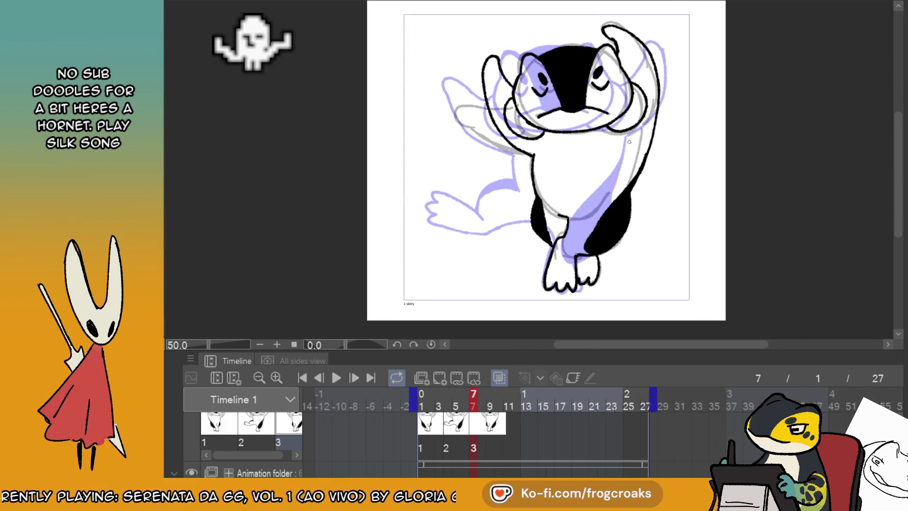
{"action": "left_click", "coordinate": [430, 426]}
{"action": "left_click", "coordinate": [483, 437]}
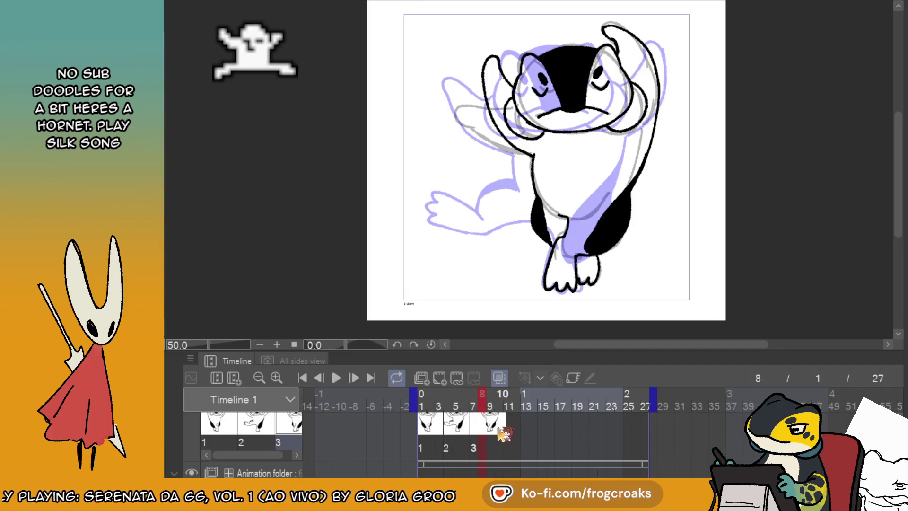
- Check frames 11, 4 and 7, then create new drawing 4 at frame 10
{"action": "scroll", "coordinate": [510, 427], "scroll_direction": "down", "scroll_amount": 1}
{"action": "left_click", "coordinate": [508, 430]}
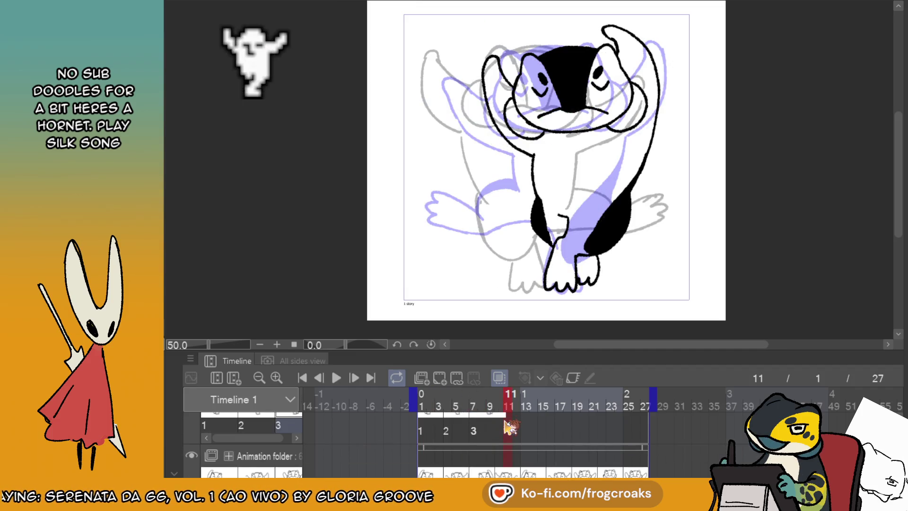
{"action": "left_click", "coordinate": [444, 430]}
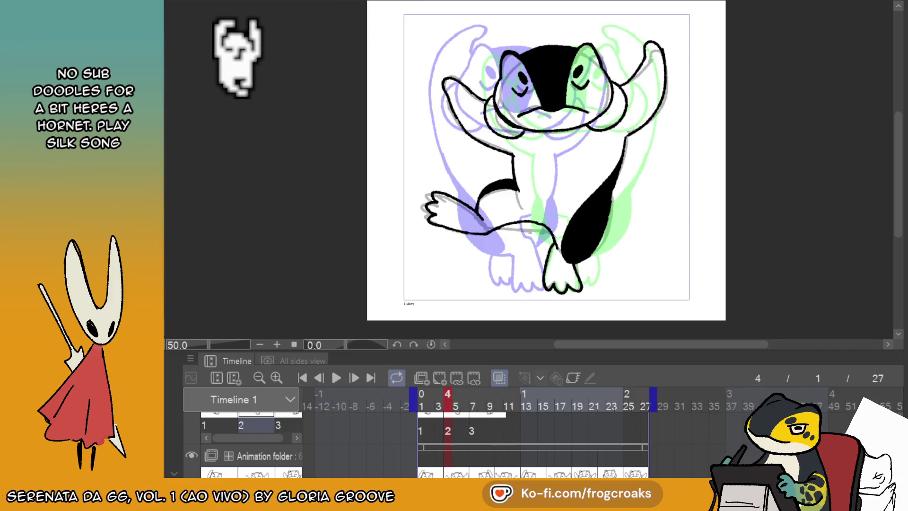
{"action": "left_click", "coordinate": [473, 430]}
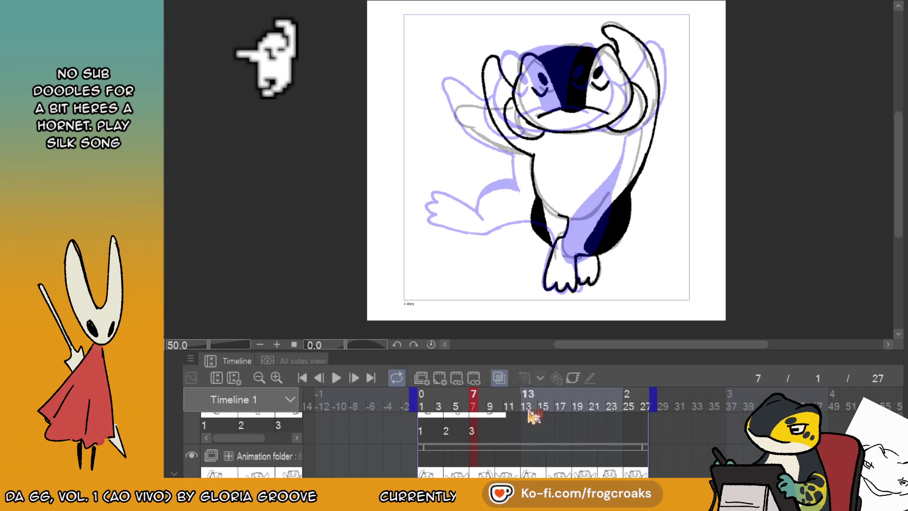
{"action": "scroll", "coordinate": [501, 445], "scroll_direction": "up", "scroll_amount": 1}
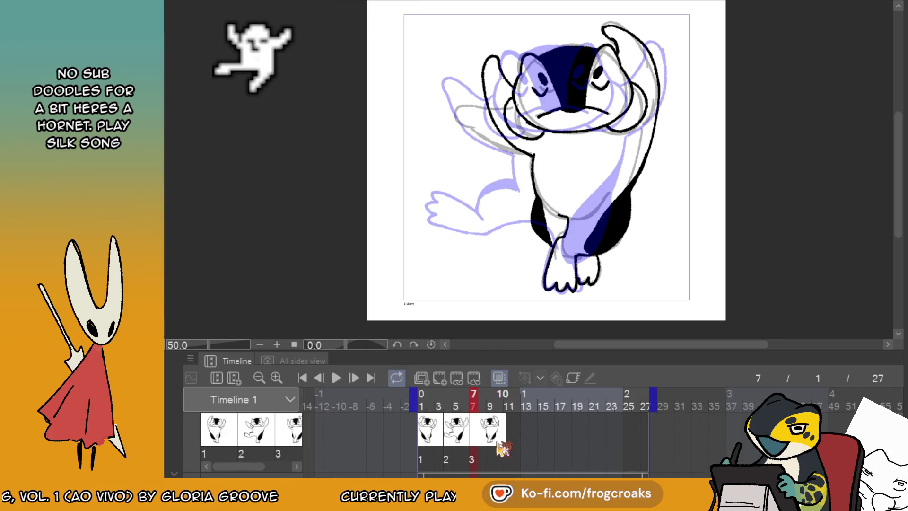
{"action": "left_click", "coordinate": [502, 448]}
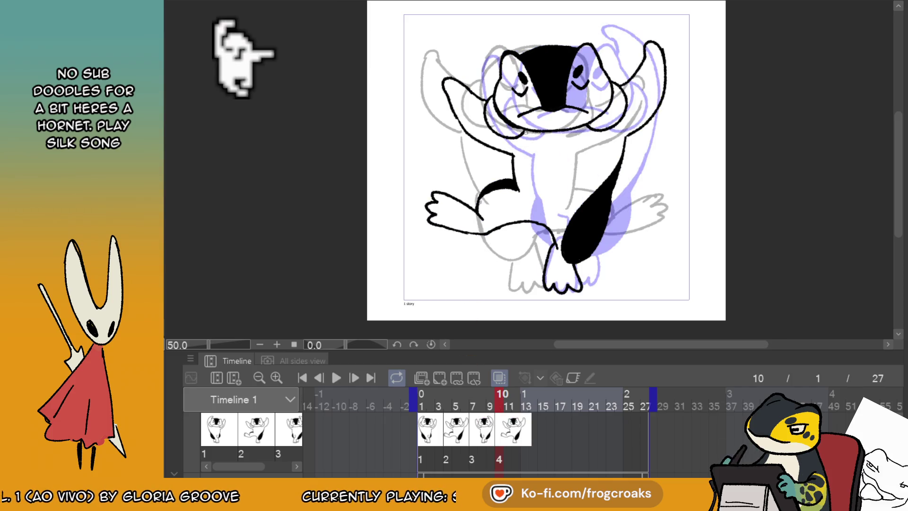
- Mirror drawing 4 horizontally and shift its line art slightly left
{"action": "key", "text": "ctrl+t"}
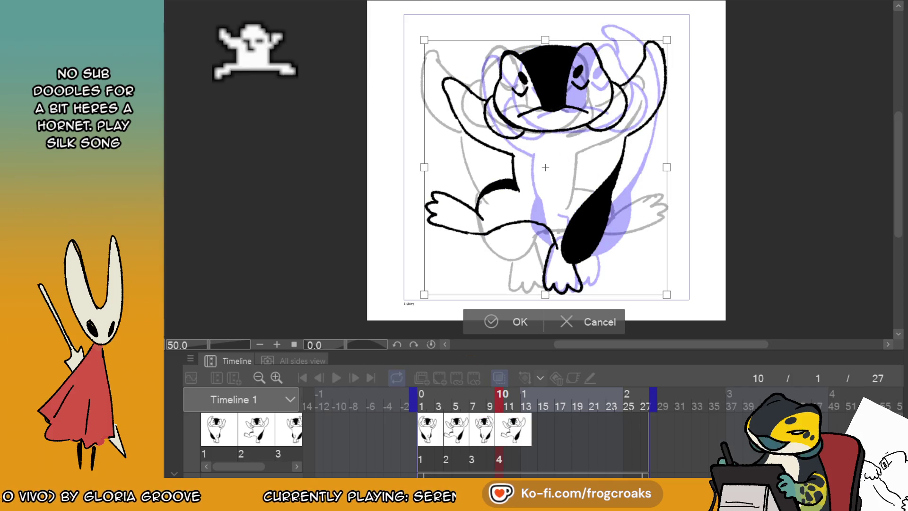
{"action": "key", "text": "h"}
{"action": "left_click", "coordinate": [492, 314]}
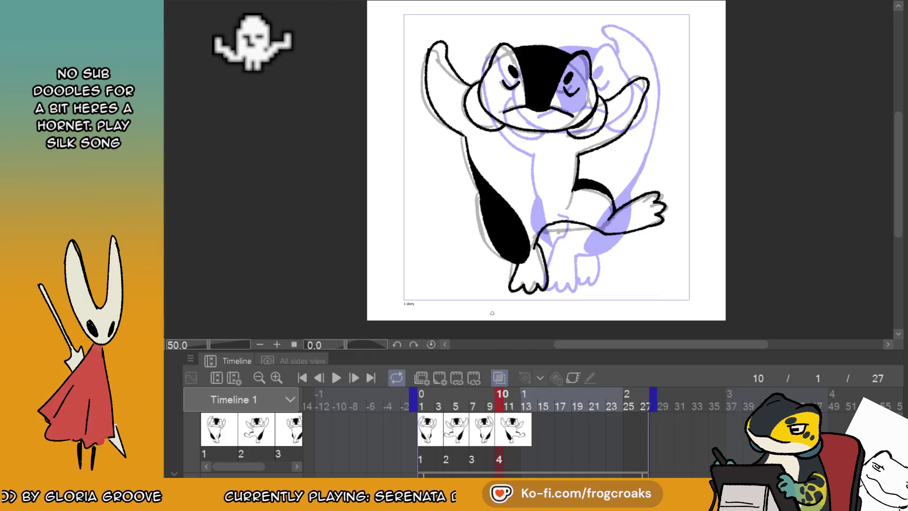
{"action": "left_click", "coordinate": [440, 433]}
{"action": "left_click", "coordinate": [519, 439]}
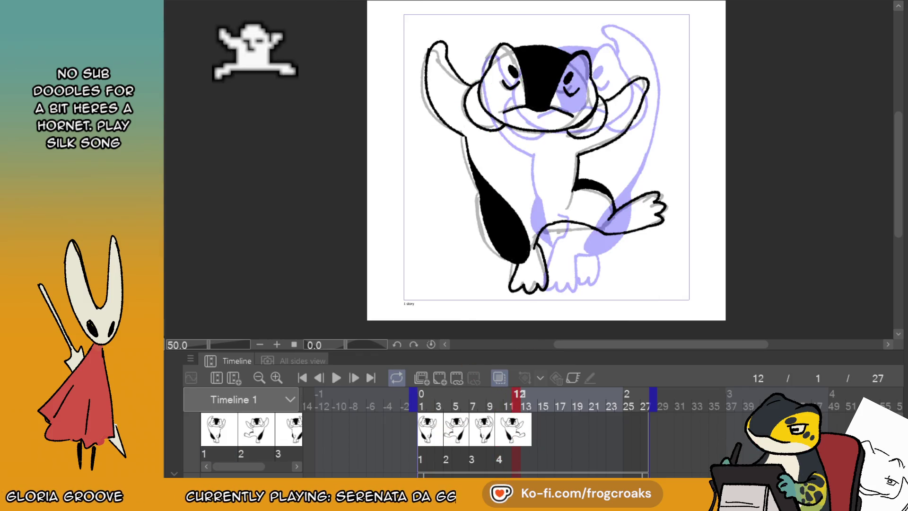
{"action": "left_click_drag", "start_coordinate": [561, 235], "coordinate": [556, 234]}
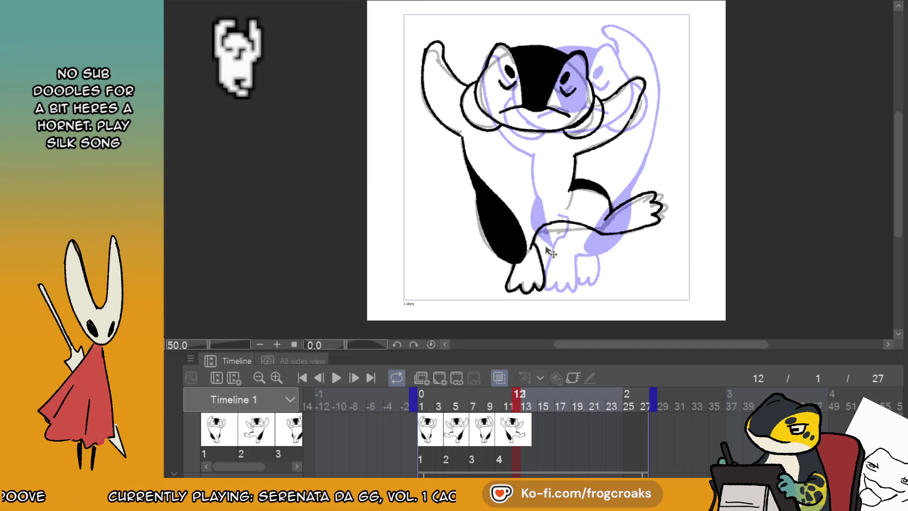
- Enlarge the timeline panel and assign drawing 1 to frame 13
{"action": "left_click", "coordinate": [432, 438]}
{"action": "left_click", "coordinate": [509, 437]}
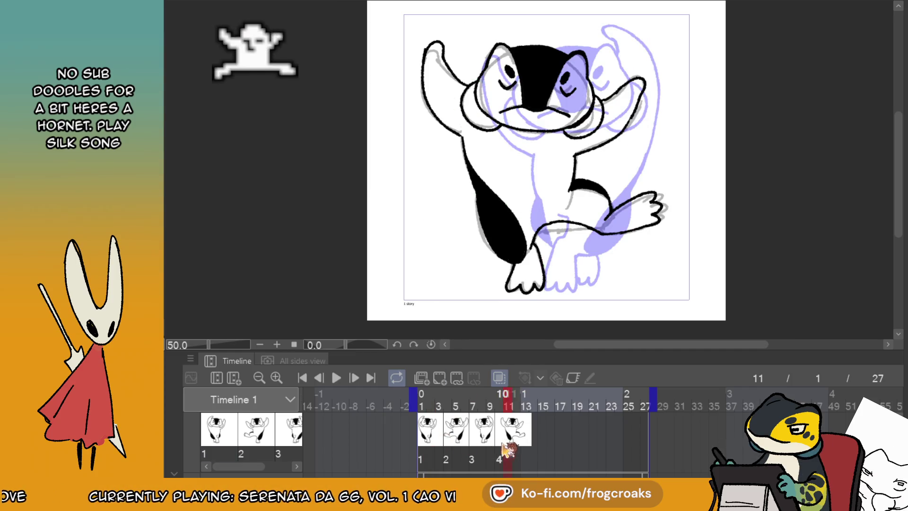
{"action": "left_click", "coordinate": [527, 435]}
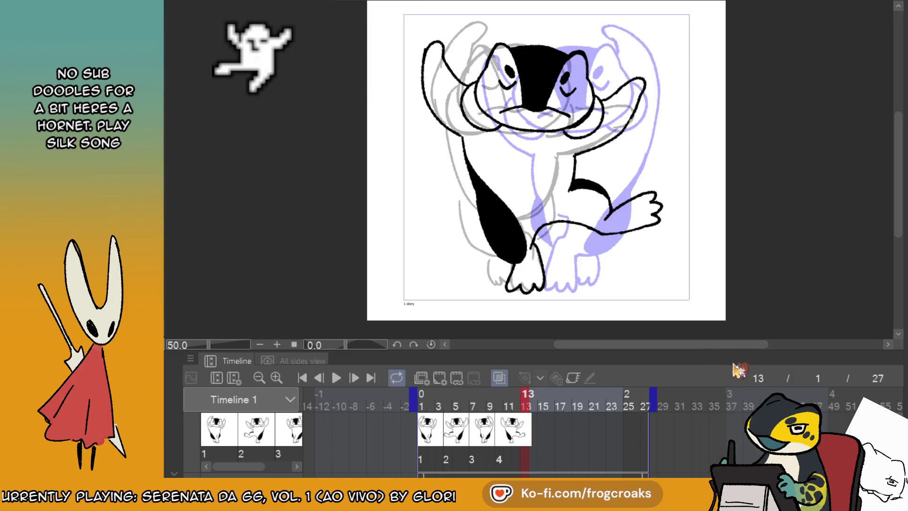
{"action": "left_click_drag", "start_coordinate": [721, 353], "coordinate": [723, 329]}
{"action": "scroll", "coordinate": [591, 76], "scroll_direction": "down", "scroll_amount": 2}
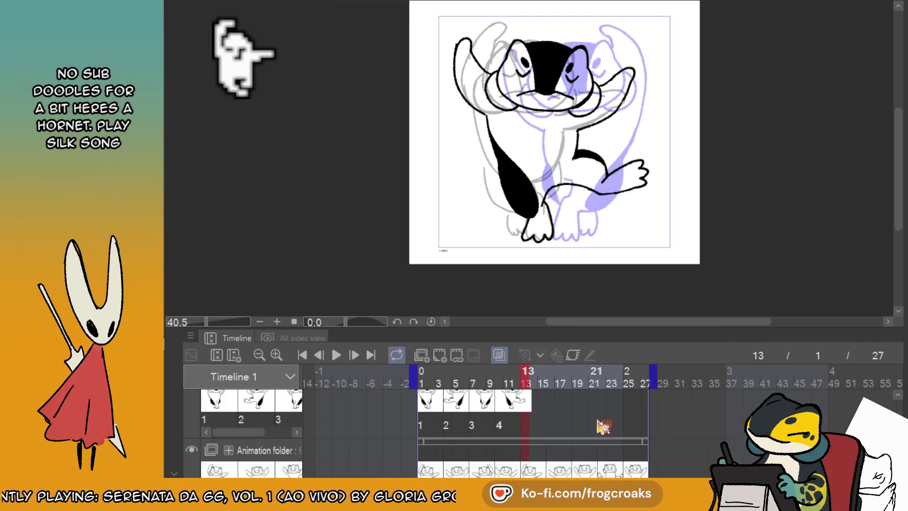
{"action": "scroll", "coordinate": [595, 428], "scroll_direction": "down", "scroll_amount": 1}
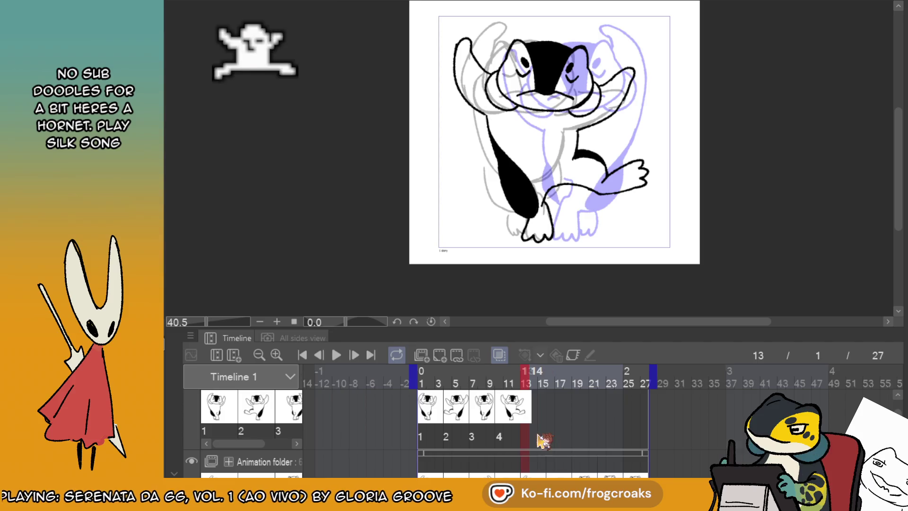
{"action": "scroll", "coordinate": [537, 435], "scroll_direction": "up", "scroll_amount": 2}
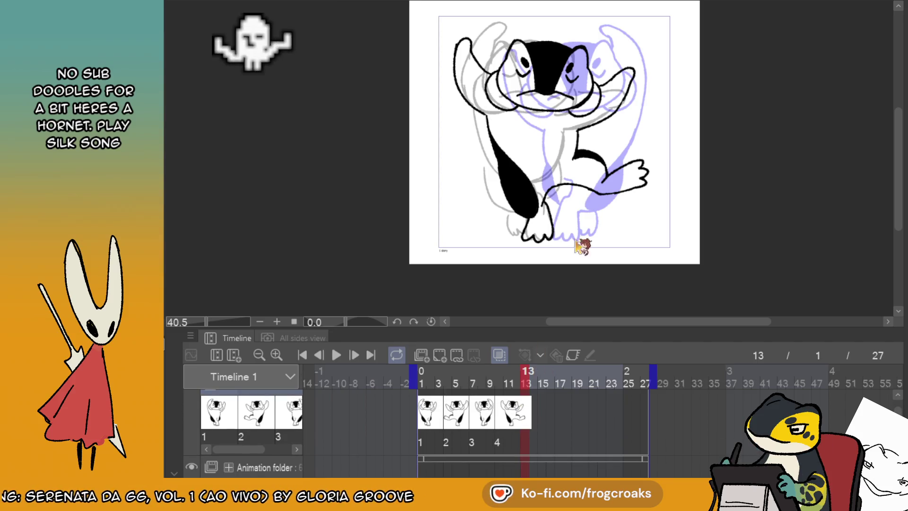
{"action": "left_click", "coordinate": [530, 413]}
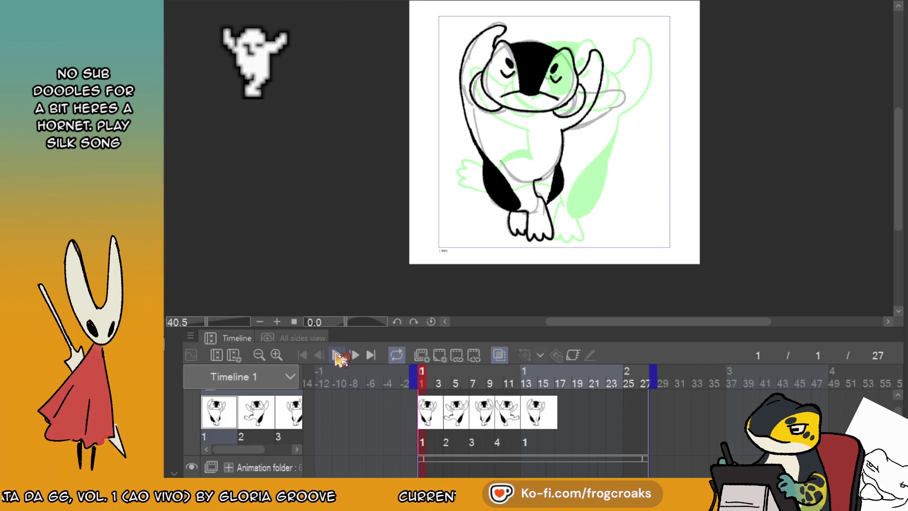
{"action": "left_click", "coordinate": [336, 355]}
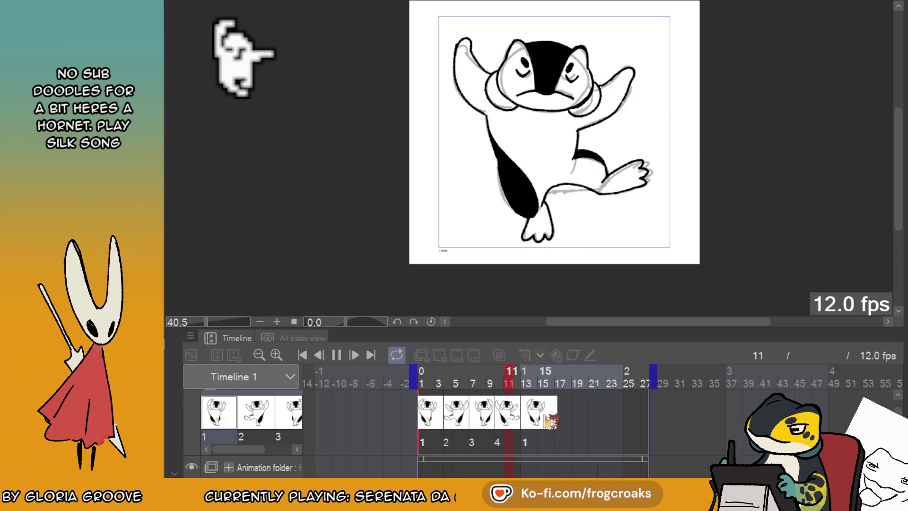
{"action": "key", "text": "space"}
{"action": "left_click", "coordinate": [498, 354]}
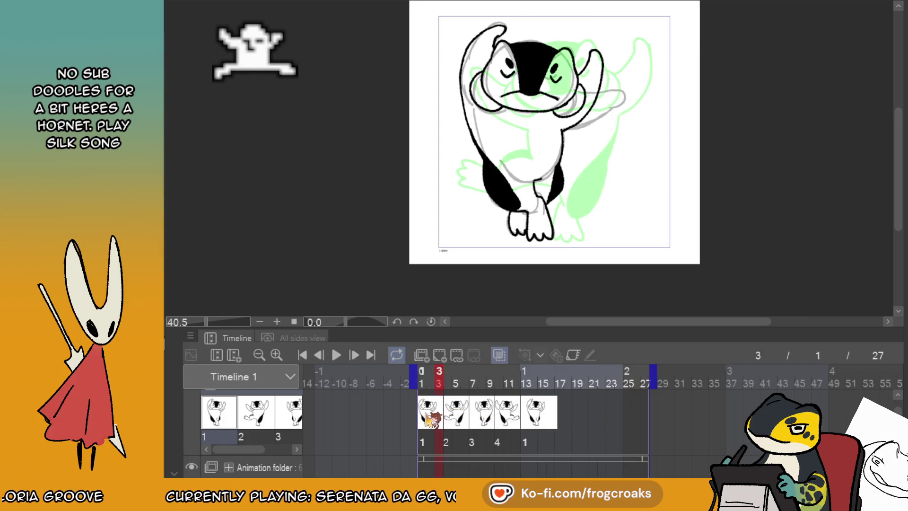
{"action": "scroll", "coordinate": [619, 28], "scroll_direction": "up", "scroll_amount": 1}
{"action": "scroll", "coordinate": [605, 12], "scroll_direction": "up", "scroll_amount": 2}
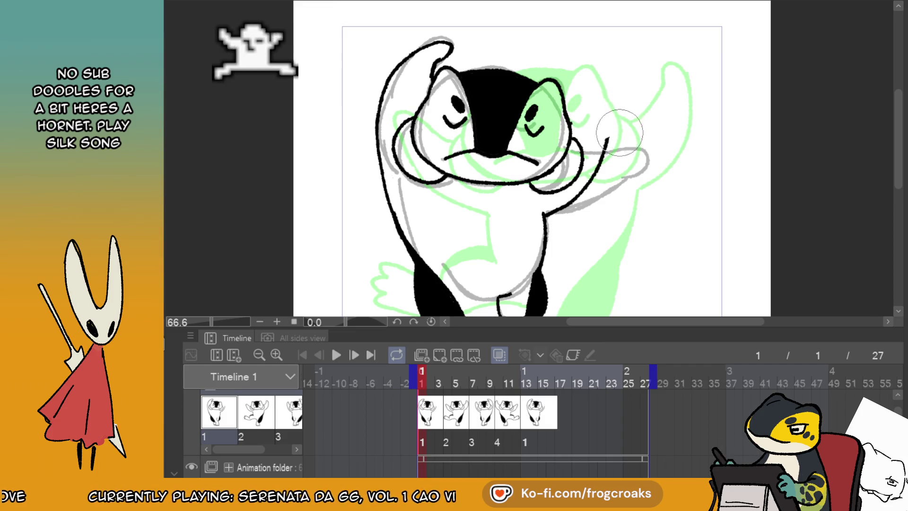
- Redraw the raised-arm line on cel 1, then check cels 2 and 3 at frames 4 and 7
{"action": "key", "text": "ctrl+z"}
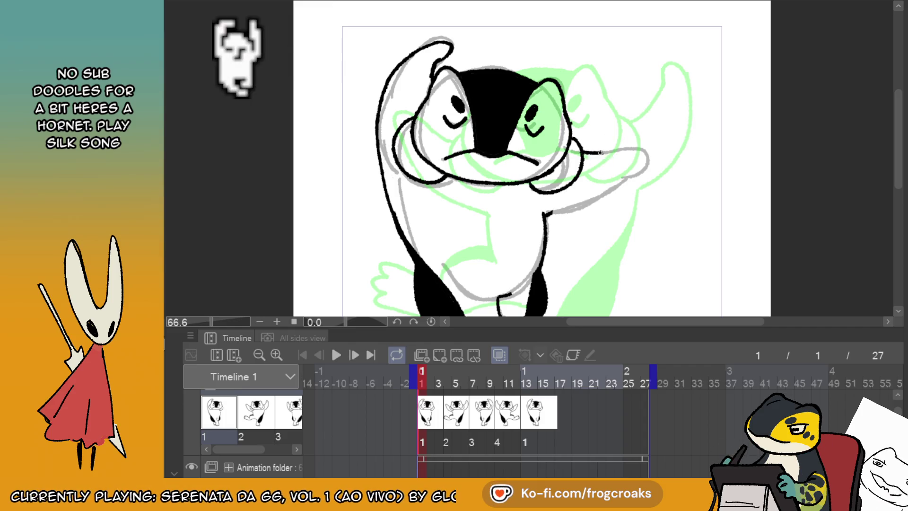
{"action": "mouse_move", "coordinate": [600, 152]}
{"action": "left_mouse_down"}
{"action": "mouse_move", "coordinate": [633, 151]}
{"action": "mouse_move", "coordinate": [626, 177]}
{"action": "left_mouse_up"}
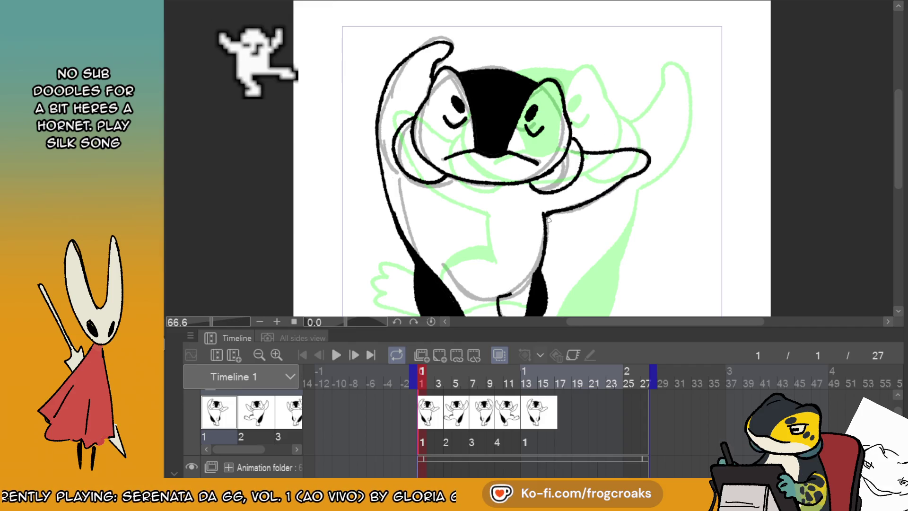
{"action": "left_click", "coordinate": [452, 408]}
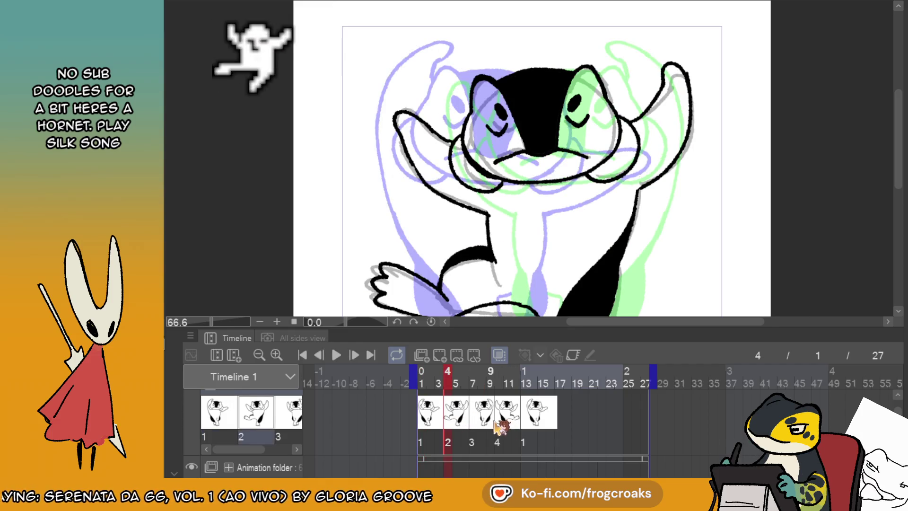
{"action": "left_click", "coordinate": [478, 412]}
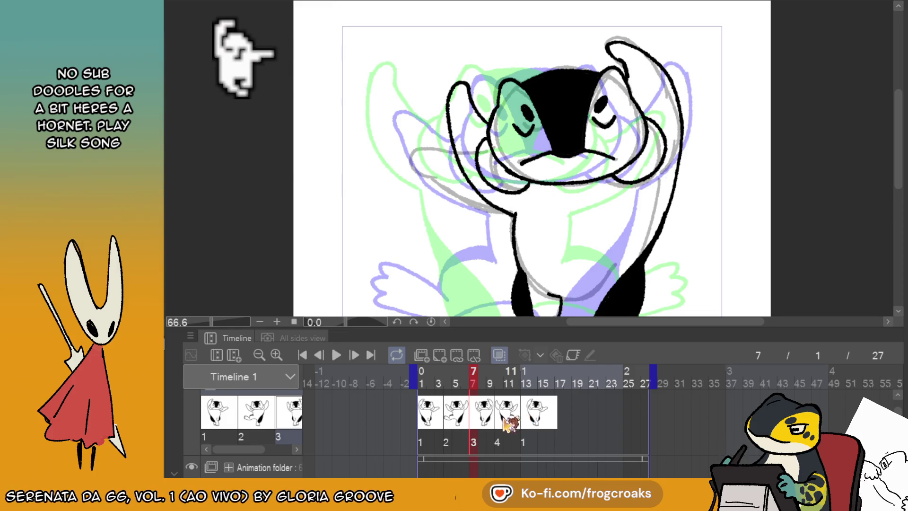
- Loop-play the penguin dance animation, stop it, and move to frame 15
{"action": "left_click", "coordinate": [336, 354]}
{"action": "left_click", "coordinate": [336, 356]}
{"action": "left_click", "coordinate": [336, 356]}
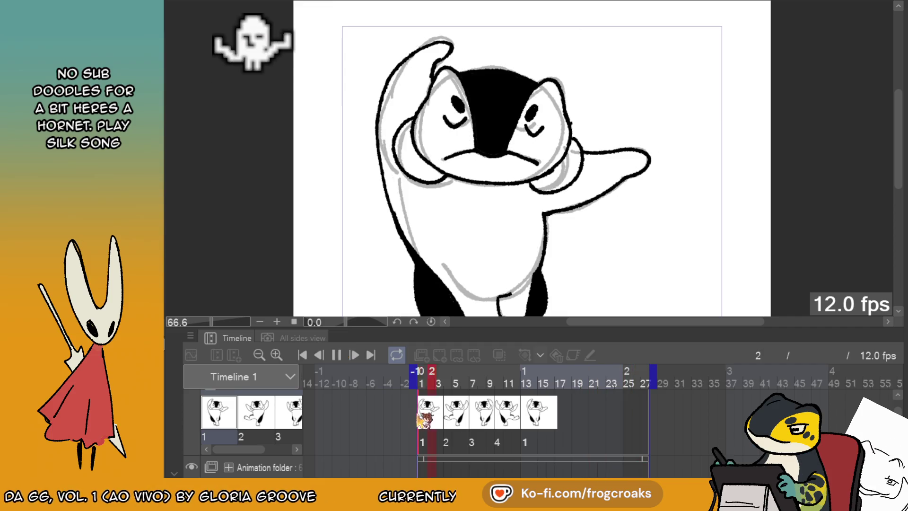
{"action": "left_click", "coordinate": [336, 354]}
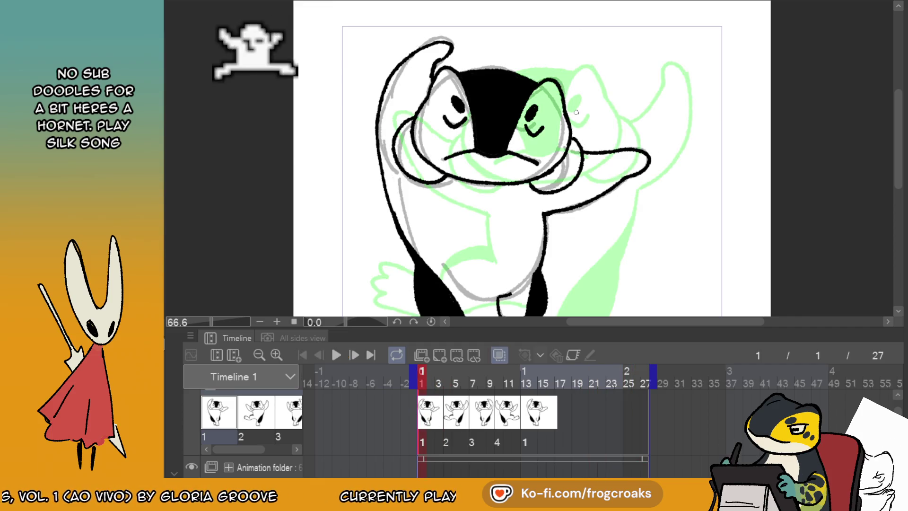
{"action": "scroll", "coordinate": [576, 112], "scroll_direction": "down", "scroll_amount": 3}
{"action": "scroll", "coordinate": [619, 428], "scroll_direction": "down", "scroll_amount": 1}
{"action": "left_click", "coordinate": [543, 408]}
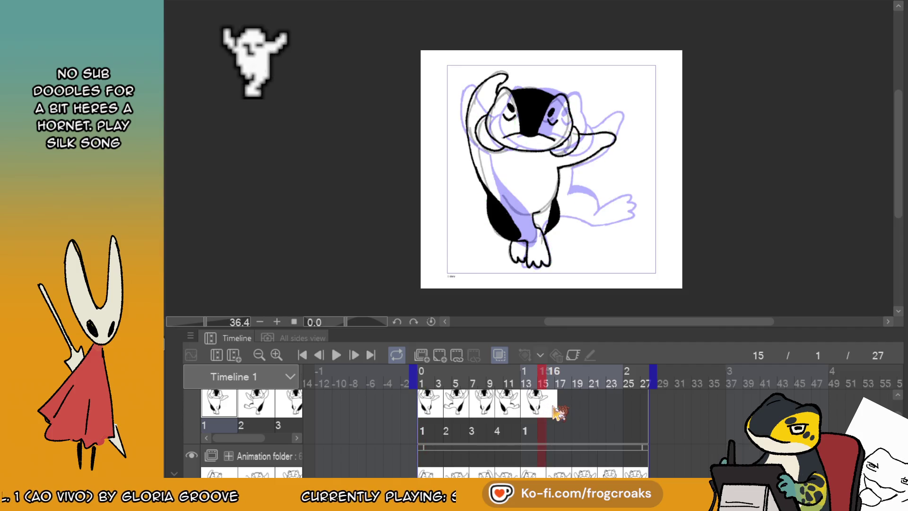
- Try a blank test cel at frame 16, turn onion skin off, then remove the test cel
{"action": "left_click", "coordinate": [554, 407]}
{"action": "left_click", "coordinate": [440, 355]}
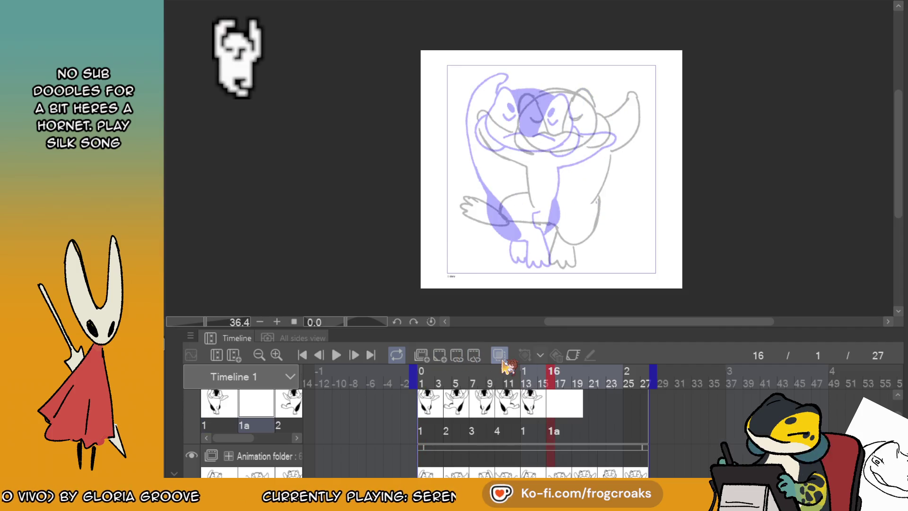
{"action": "left_click", "coordinate": [500, 356]}
{"action": "scroll", "coordinate": [565, 416], "scroll_direction": "down", "scroll_amount": 1}
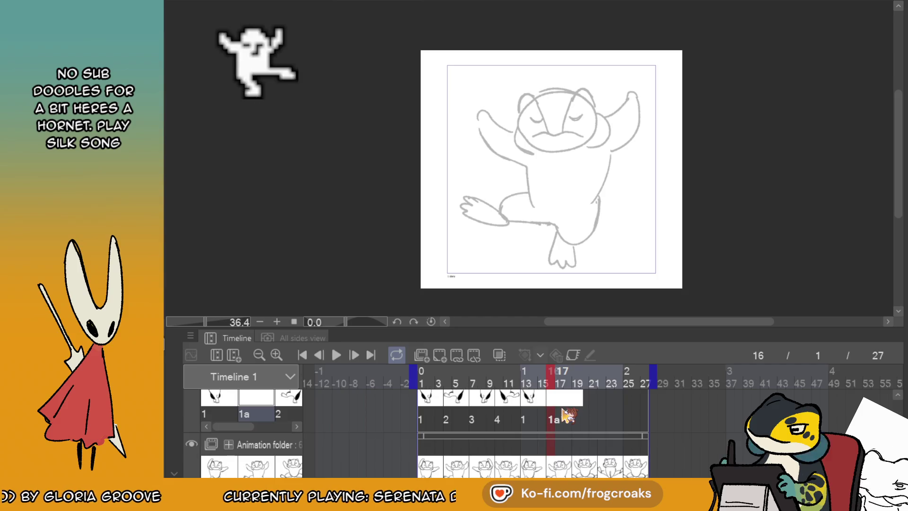
{"action": "left_click", "coordinate": [561, 412]}
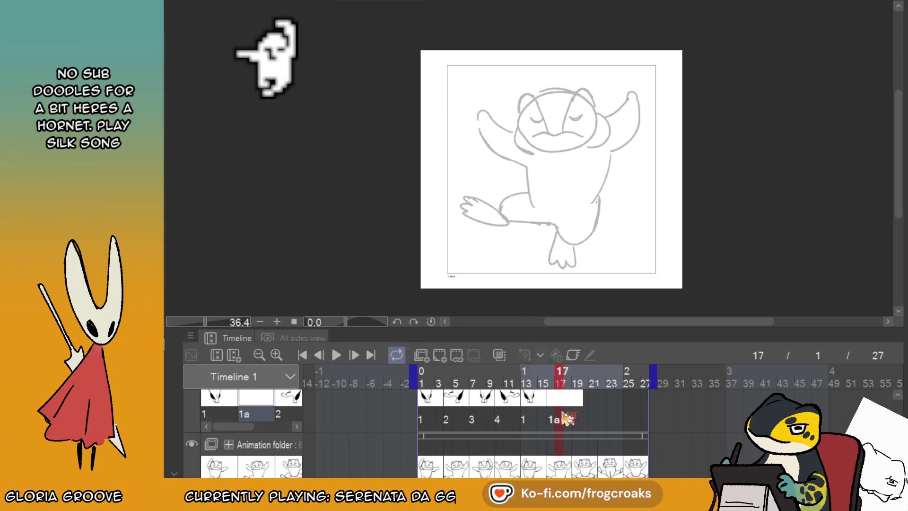
{"action": "key", "text": "ctrl+z"}
{"action": "left_click", "coordinate": [552, 401]}
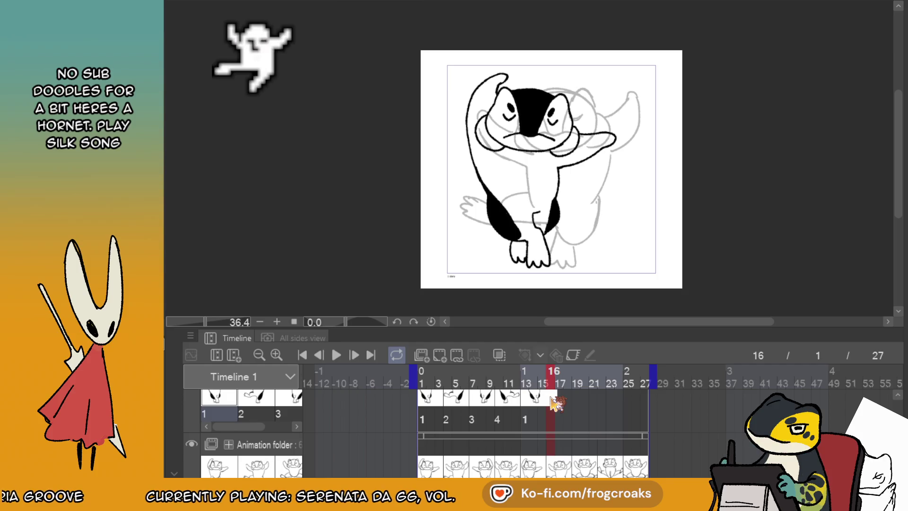
- Reuse cel 2 right after the returning cel 1 and add a new blank cel at frame 19
{"action": "scroll", "coordinate": [552, 404], "scroll_direction": "up", "scroll_amount": 3}
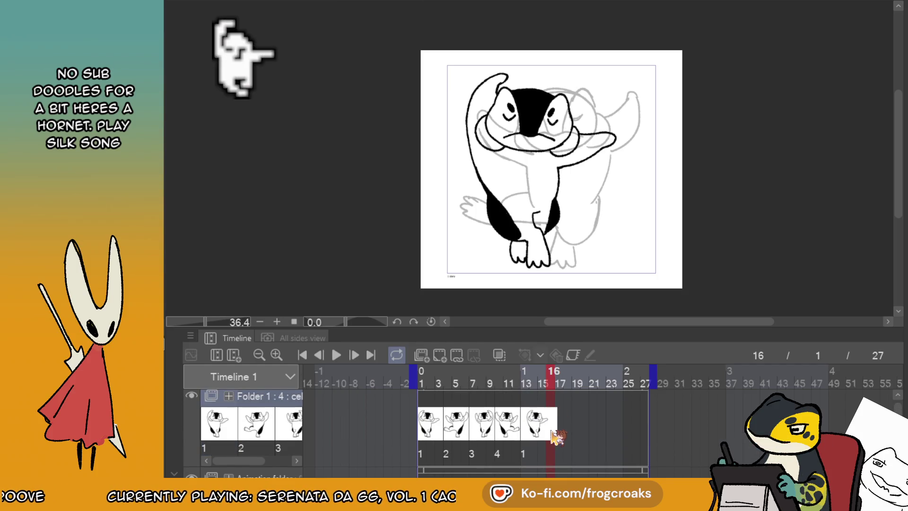
{"action": "scroll", "coordinate": [575, 442], "scroll_direction": "down", "scroll_amount": 1}
{"action": "scroll", "coordinate": [560, 432], "scroll_direction": "up", "scroll_amount": 1}
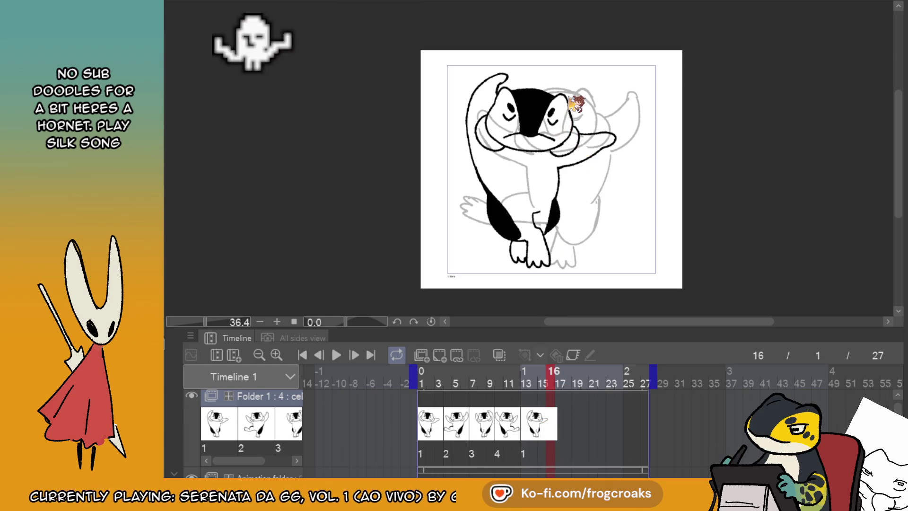
{"action": "scroll", "coordinate": [573, 432], "scroll_direction": "down", "scroll_amount": 1}
{"action": "left_click", "coordinate": [575, 419]}
{"action": "left_click", "coordinate": [575, 416]}
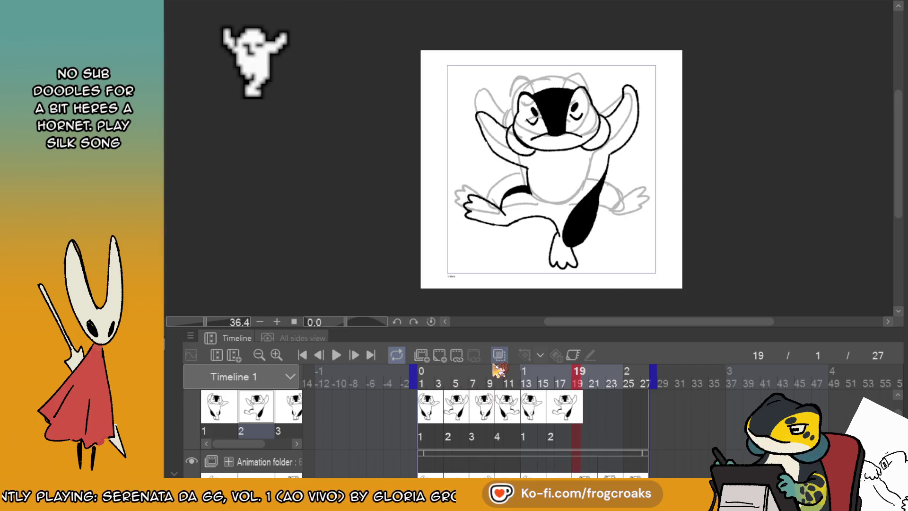
{"action": "left_click", "coordinate": [437, 358]}
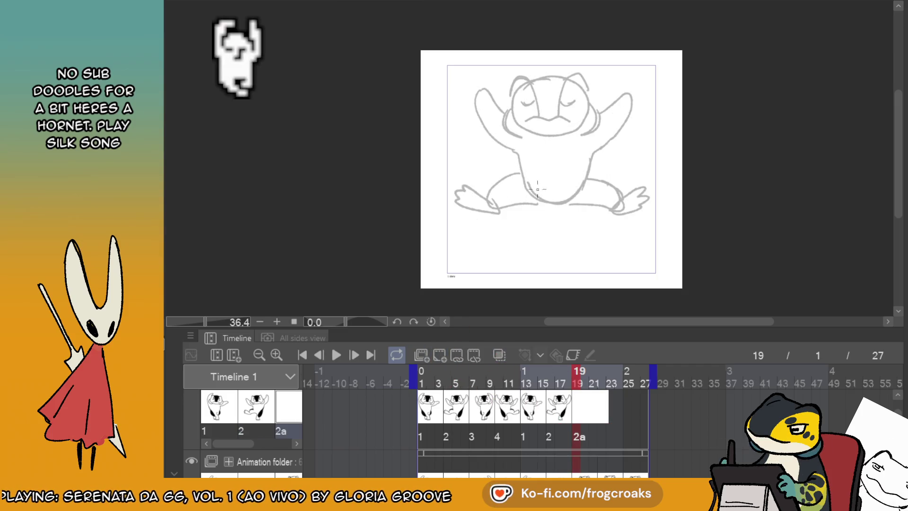
- Rename cel 2a to 5, then ink the top arc of the oval head outline
{"action": "scroll", "coordinate": [546, 128], "scroll_direction": "down", "scroll_amount": 1}
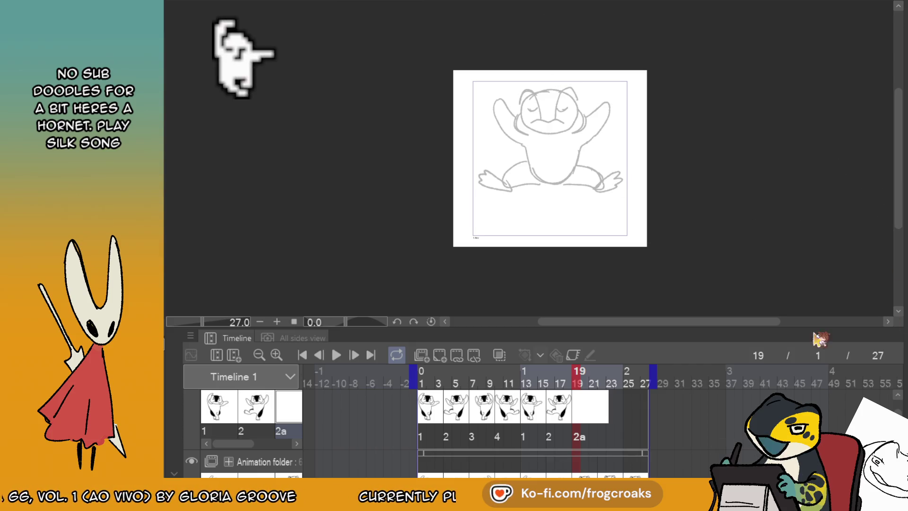
{"action": "mouse_move", "coordinate": [754, 326]}
{"action": "left_mouse_down"}
{"action": "mouse_move", "coordinate": [760, 247]}
{"action": "mouse_move", "coordinate": [746, 308]}
{"action": "left_mouse_up"}
{"action": "scroll", "coordinate": [557, 78], "scroll_direction": "up", "scroll_amount": 5}
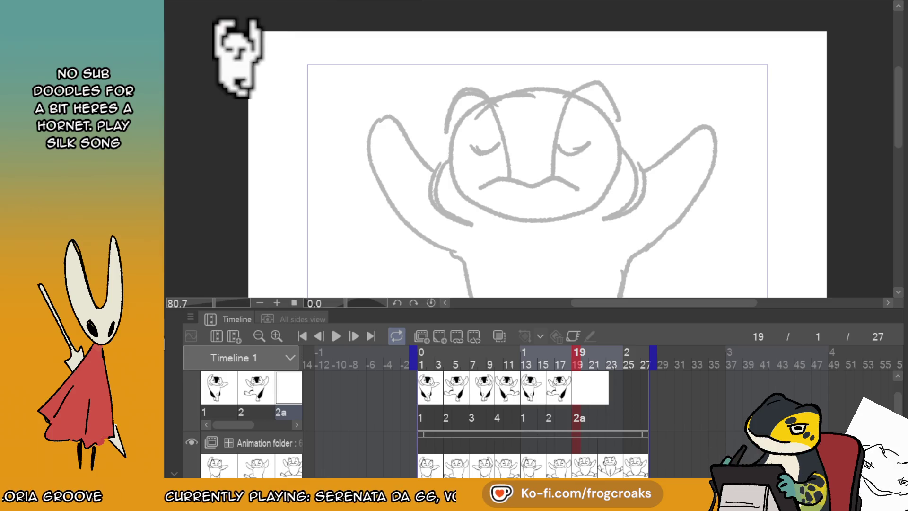
{"action": "type", "text": "5"}
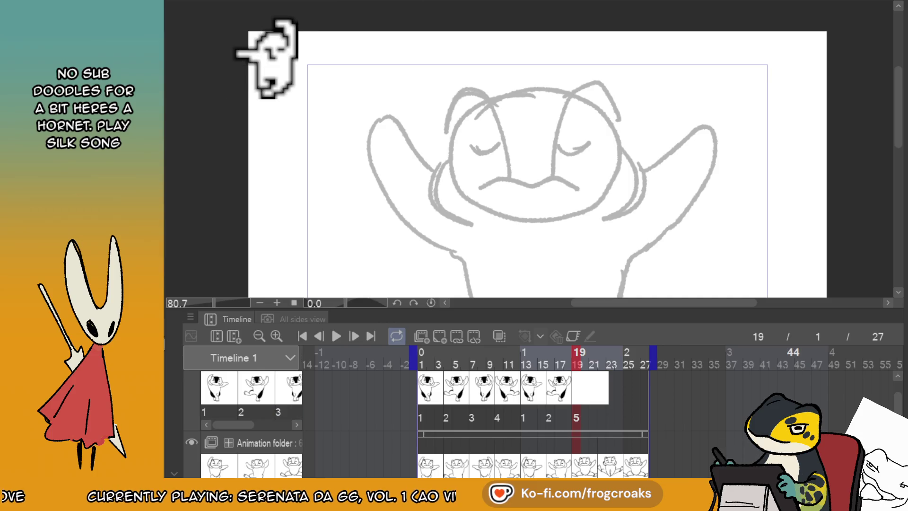
{"action": "scroll", "coordinate": [537, 156], "scroll_direction": "down", "scroll_amount": 1}
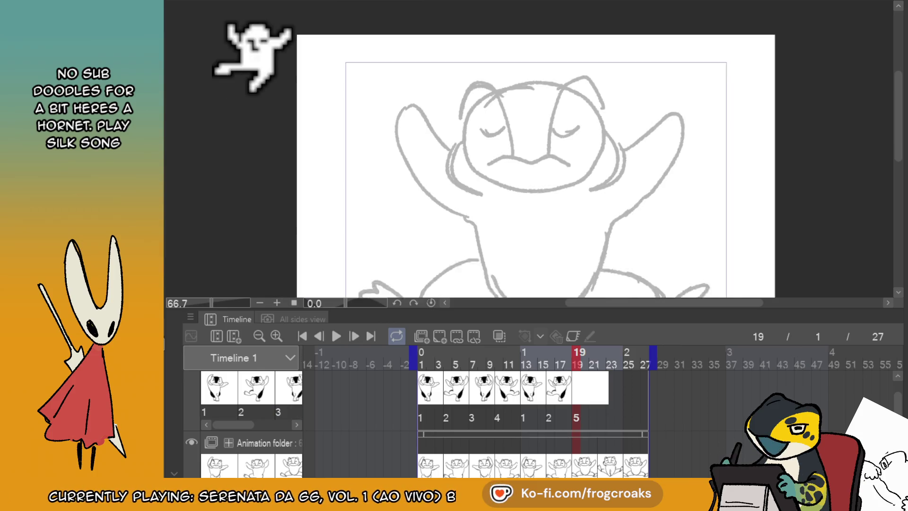
{"action": "mouse_move", "coordinate": [575, 61]}
{"action": "left_mouse_down"}
{"action": "mouse_move", "coordinate": [477, 95]}
{"action": "mouse_move", "coordinate": [529, 161]}
{"action": "mouse_move", "coordinate": [606, 106]}
{"action": "mouse_move", "coordinate": [520, 66]}
{"action": "left_mouse_up"}
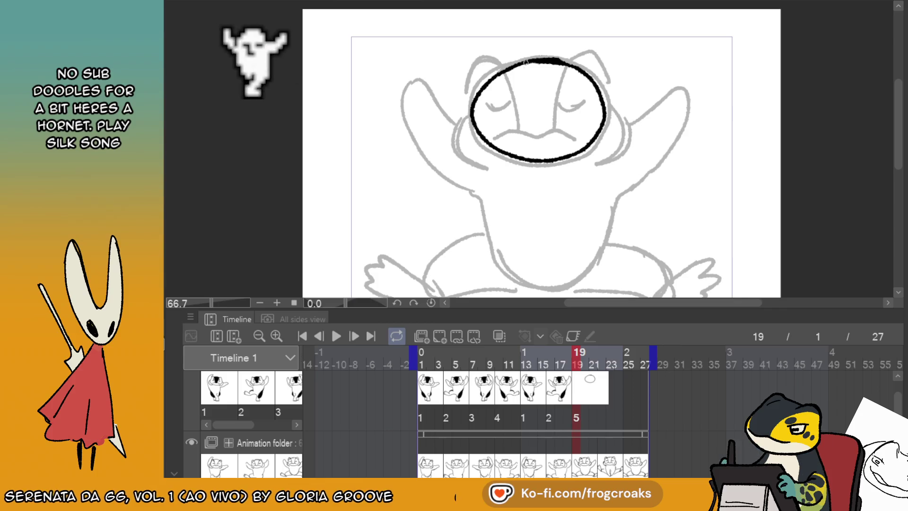
- Ink the head's upper-left outline and both ears, comparing with the previous frame
{"action": "mouse_move", "coordinate": [475, 97]}
{"action": "left_mouse_down"}
{"action": "mouse_move", "coordinate": [484, 62]}
{"action": "mouse_move", "coordinate": [515, 64]}
{"action": "left_mouse_up"}
{"action": "key", "text": "Left"}
{"action": "key", "text": "Right"}
{"action": "key", "text": "ctrl+z"}
{"action": "left_click_drag", "start_coordinate": [586, 53], "coordinate": [602, 95]}
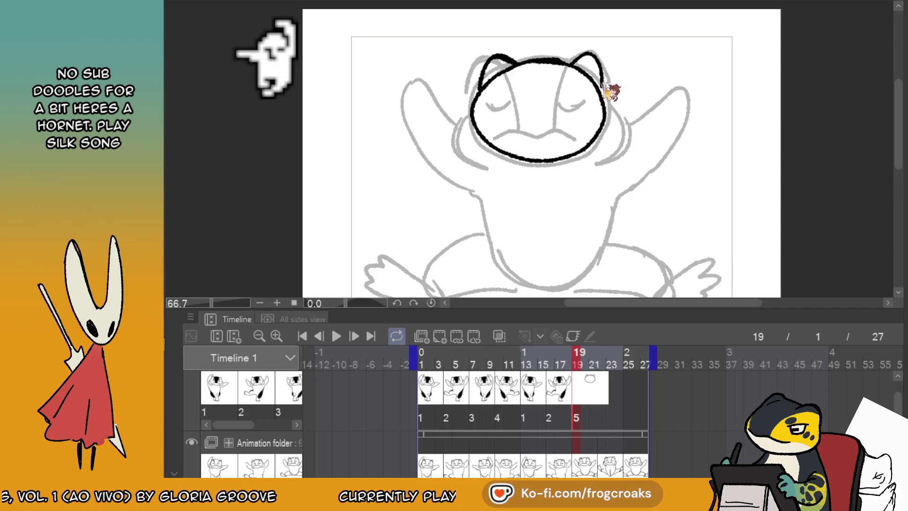
{"action": "left_click_drag", "start_coordinate": [566, 63], "coordinate": [587, 56]}
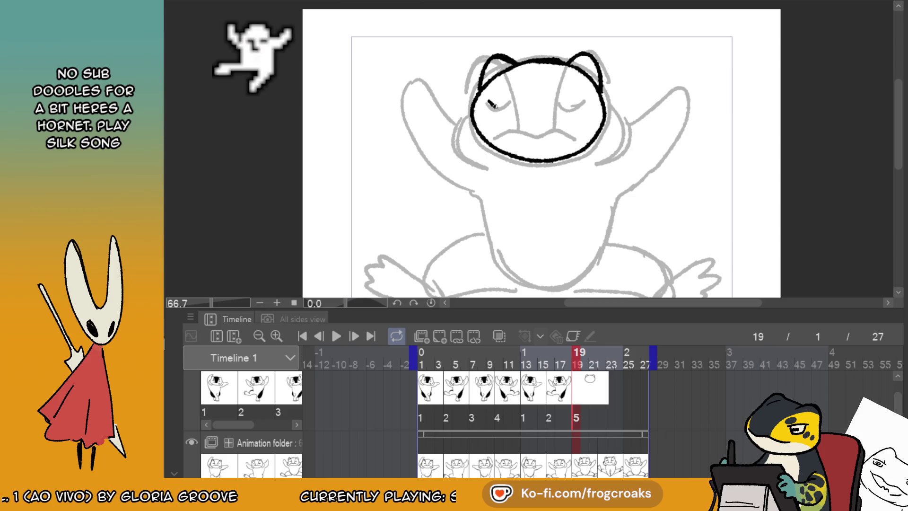
{"action": "key", "text": "Left"}
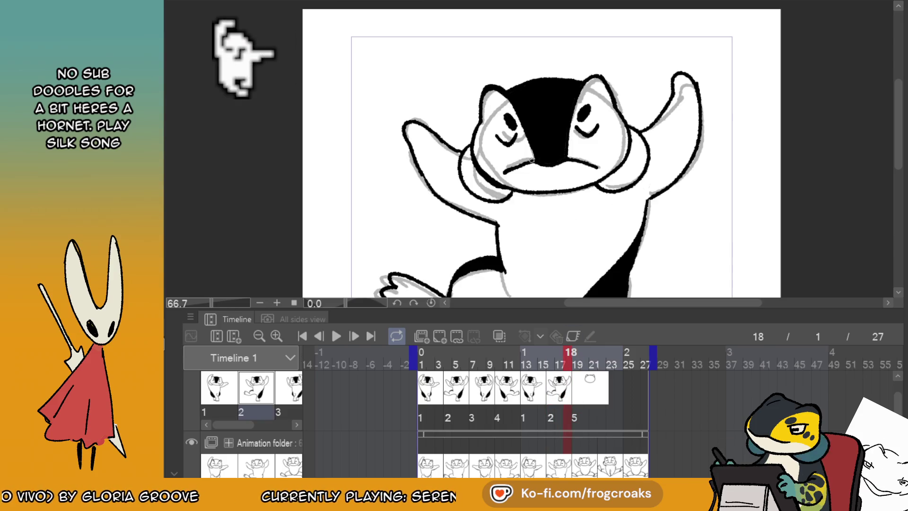
{"action": "key", "text": "Right"}
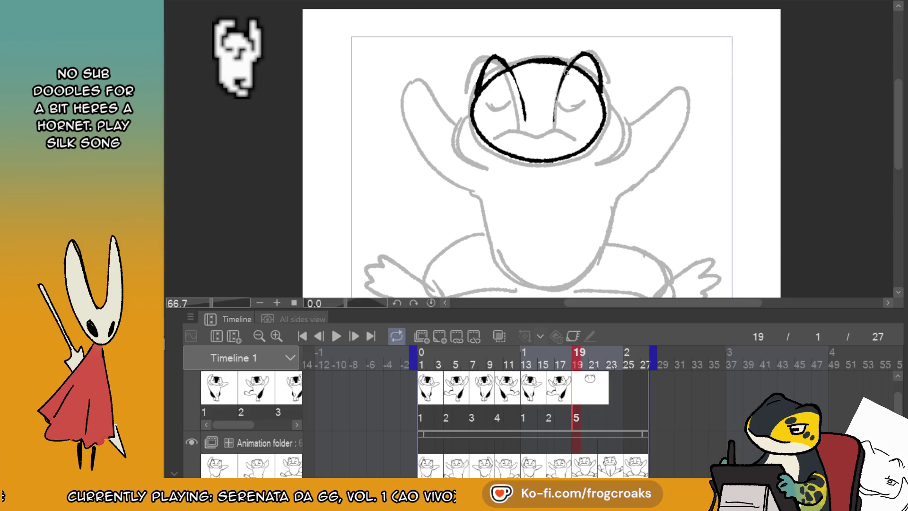
- Ink both closed eyes, redraw the left cheek line darker, and ink the head's right side
{"action": "left_click_drag", "start_coordinate": [491, 102], "coordinate": [505, 109]}
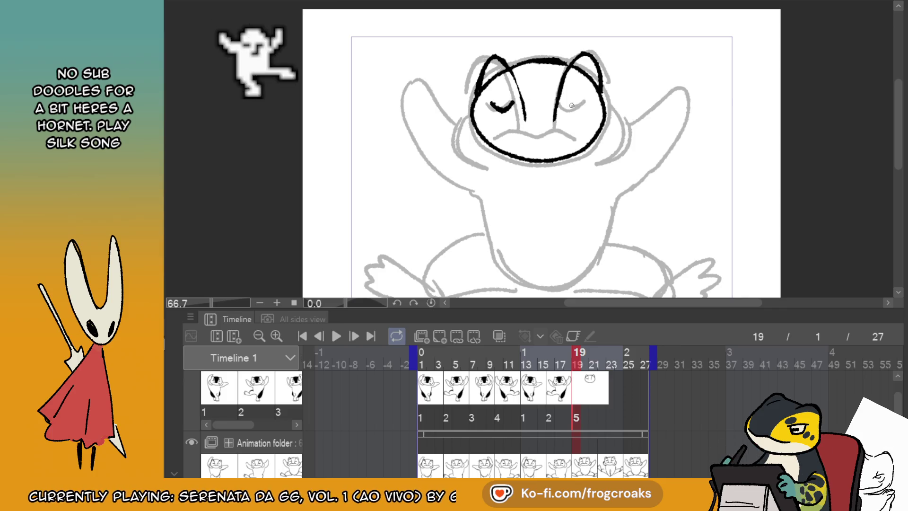
{"action": "mouse_move", "coordinate": [562, 102]}
{"action": "left_mouse_down"}
{"action": "mouse_move", "coordinate": [573, 109]}
{"action": "mouse_move", "coordinate": [584, 103]}
{"action": "left_mouse_up"}
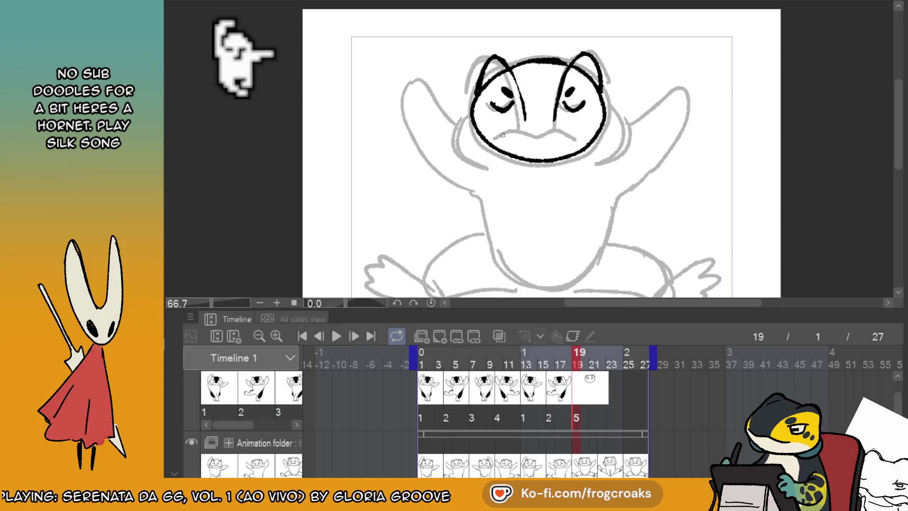
{"action": "left_click_drag", "start_coordinate": [497, 137], "coordinate": [577, 138]}
{"action": "key", "text": "ctrl+z"}
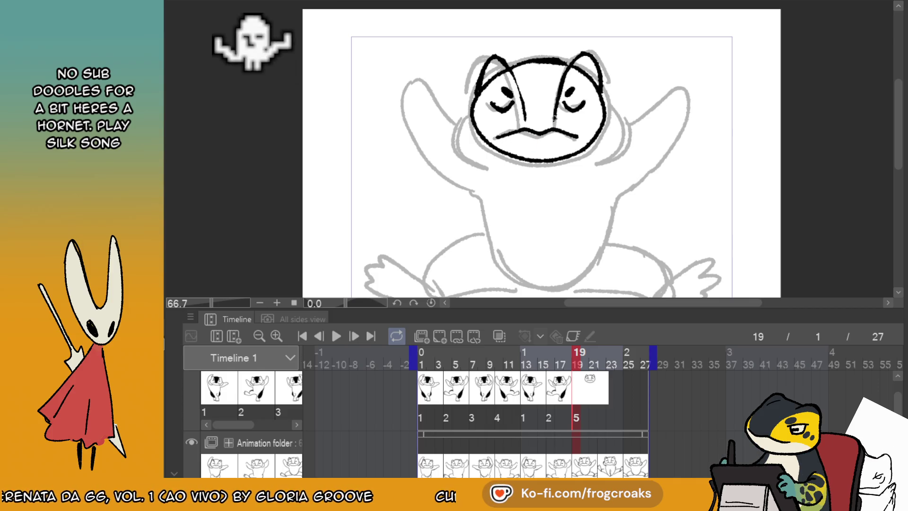
{"action": "key", "text": "ctrl+z"}
{"action": "left_click_drag", "start_coordinate": [513, 77], "coordinate": [526, 127]}
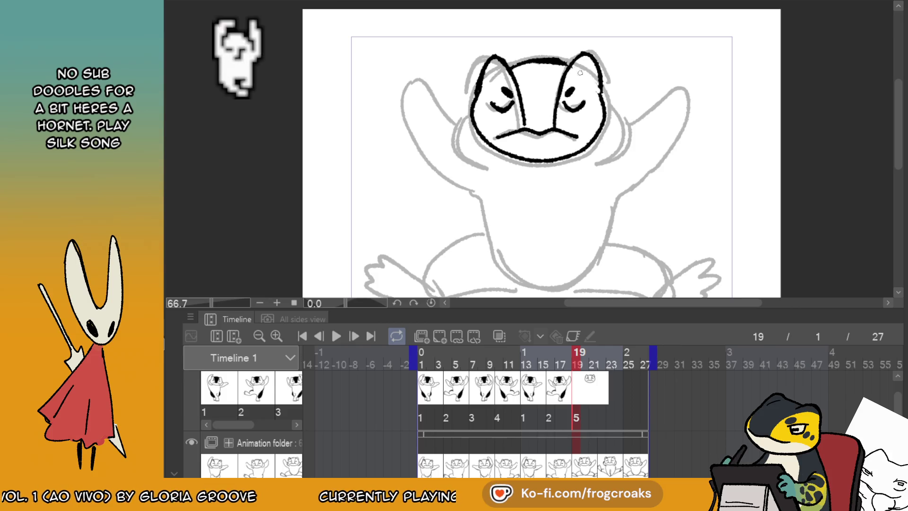
{"action": "left_click_drag", "start_coordinate": [600, 83], "coordinate": [607, 109]}
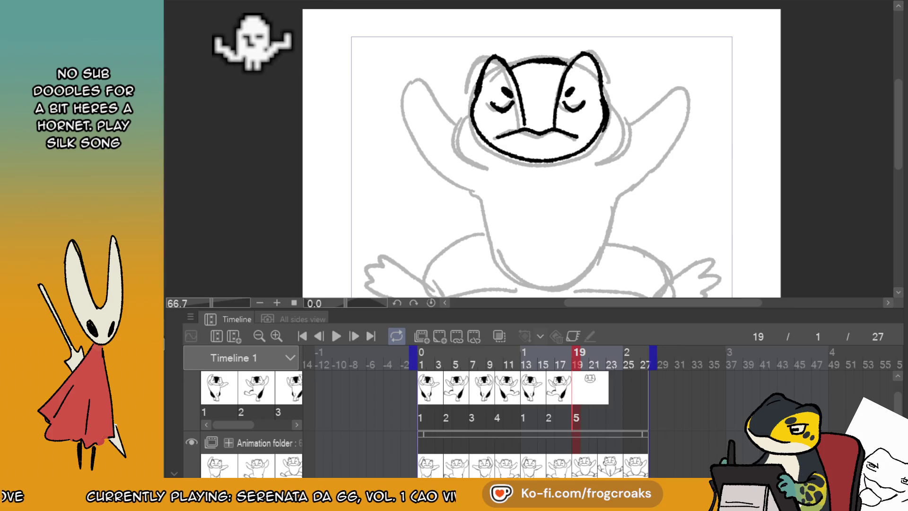
- Fill the face patch between the ears solid black
{"action": "key", "text": "Left"}
{"action": "key", "text": "Right"}
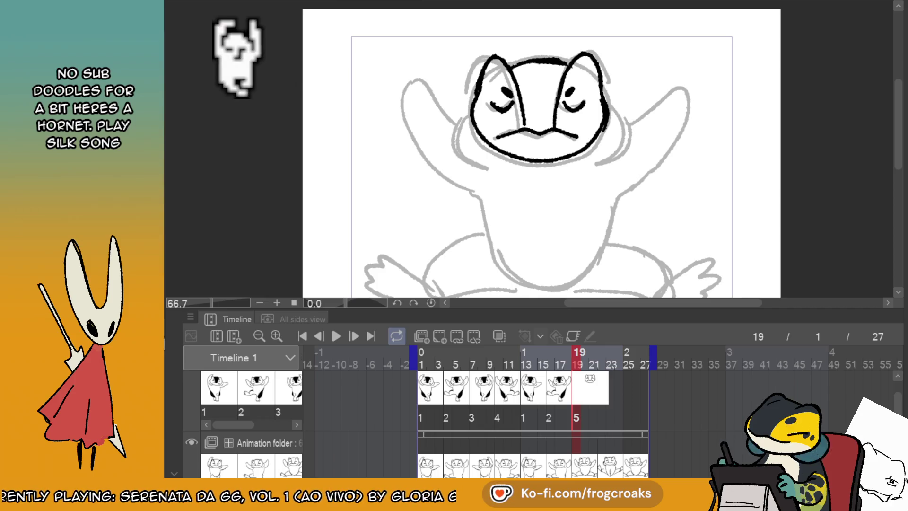
{"action": "left_click", "coordinate": [560, 96]}
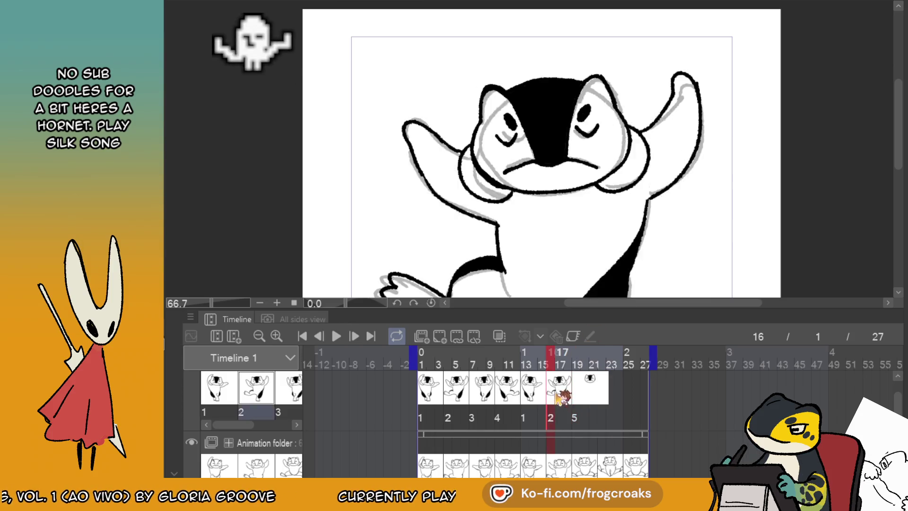
- Shift cel 2 one frame later and redraw the left side of the head outline
{"action": "left_click_drag", "start_coordinate": [551, 399], "coordinate": [560, 400]}
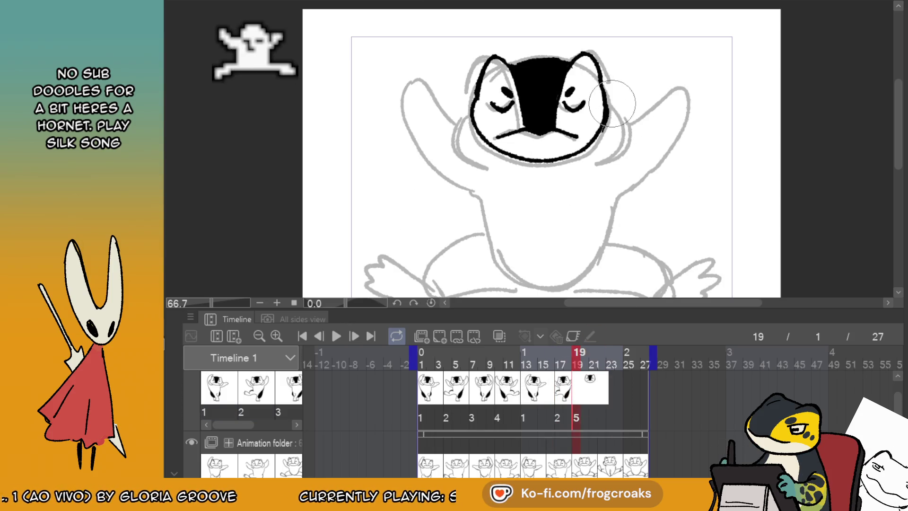
{"action": "key", "text": "ctrl+z"}
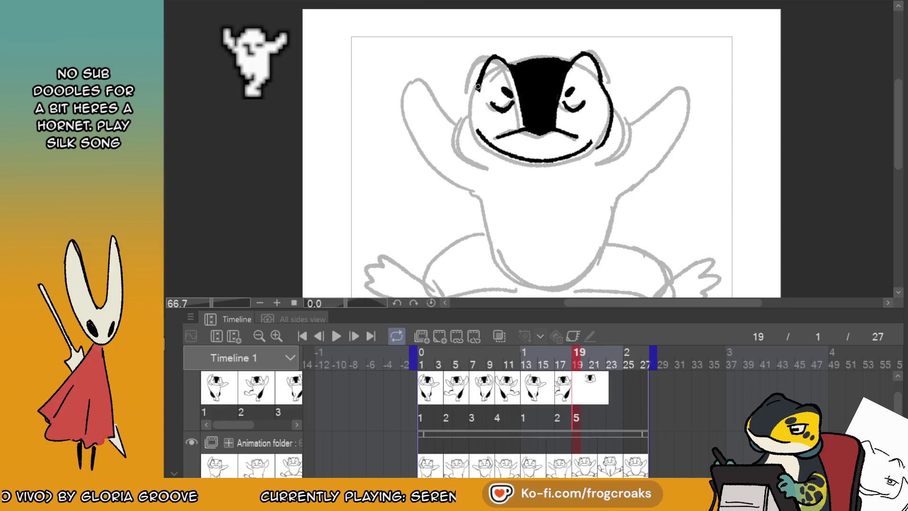
{"action": "mouse_move", "coordinate": [478, 87]}
{"action": "left_mouse_down"}
{"action": "mouse_move", "coordinate": [469, 107]}
{"action": "mouse_move", "coordinate": [477, 125]}
{"action": "left_mouse_up"}
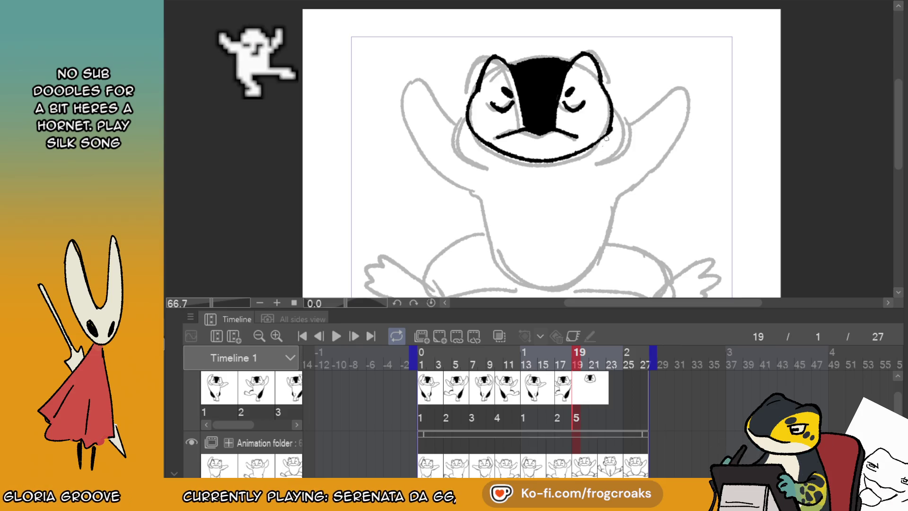
{"action": "left_click", "coordinate": [562, 393]}
{"action": "left_click", "coordinate": [532, 397]}
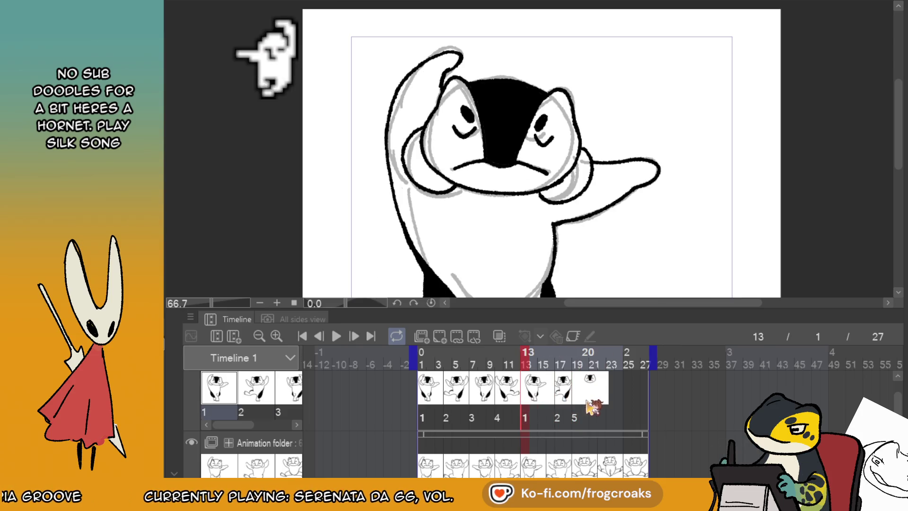
{"action": "left_click", "coordinate": [587, 400]}
- Scale the penguin head slightly wider with Ctrl+T, nudging it up and left
{"action": "key", "text": "ctrl+t"}
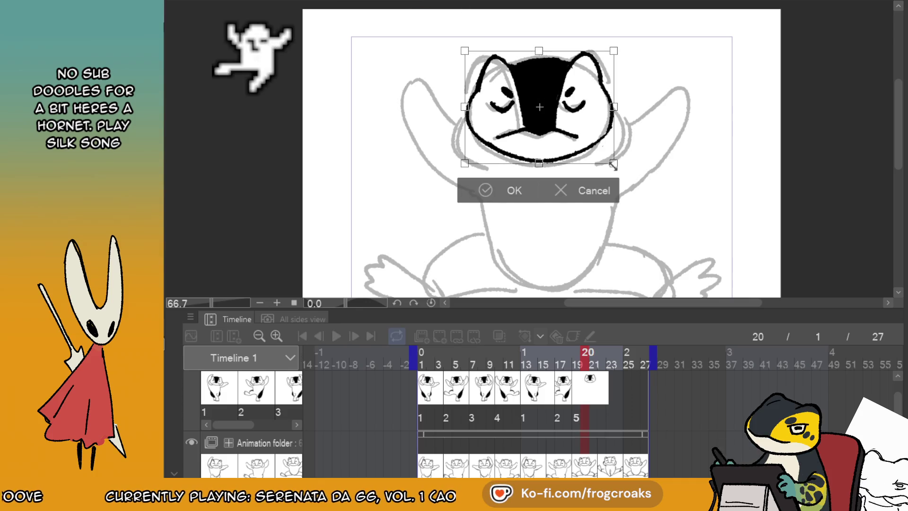
{"action": "left_click_drag", "start_coordinate": [613, 180], "coordinate": [625, 180]}
{"action": "mouse_move", "coordinate": [607, 135]}
{"action": "left_mouse_down"}
{"action": "mouse_move", "coordinate": [600, 126]}
{"action": "mouse_move", "coordinate": [612, 126]}
{"action": "left_mouse_up"}
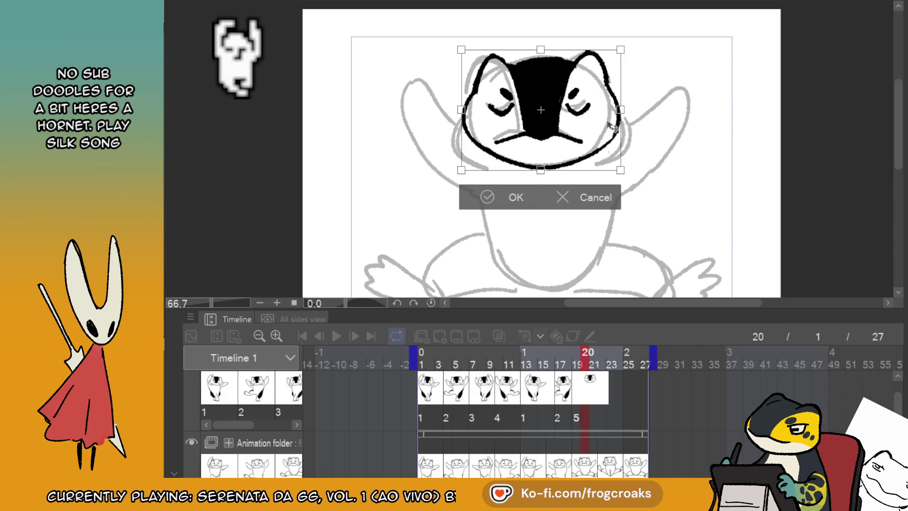
{"action": "left_click", "coordinate": [489, 202]}
{"action": "left_click", "coordinate": [577, 385]}
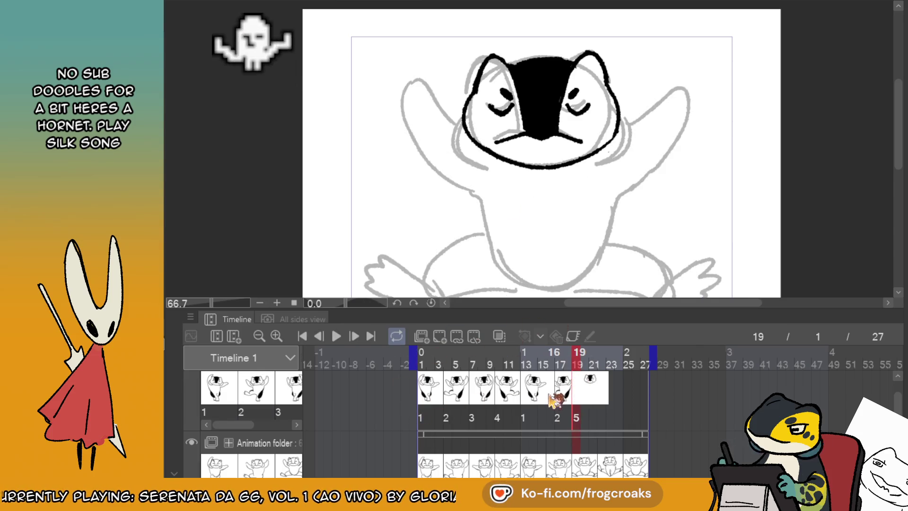
{"action": "left_click", "coordinate": [544, 391]}
{"action": "left_click", "coordinate": [575, 389]}
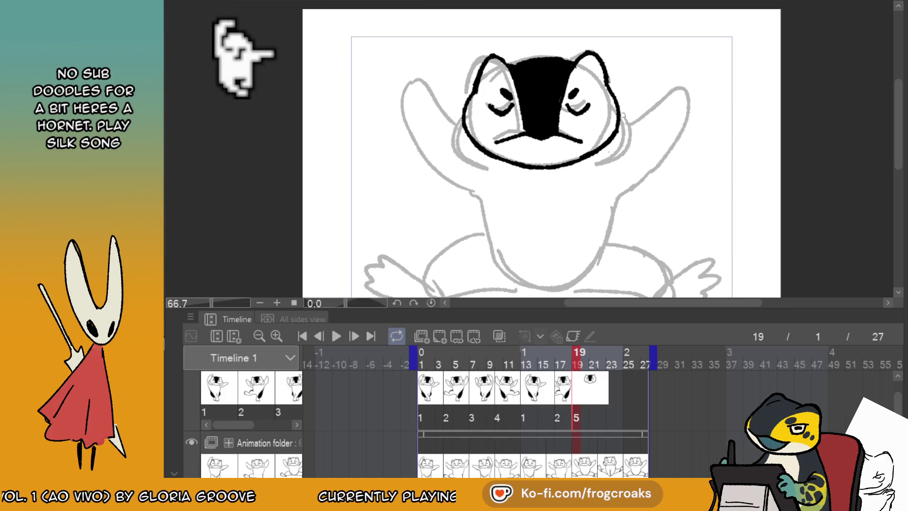
- Ink the left and right cheek outlines over the sketch
{"action": "key", "text": "Left"}
{"action": "key", "text": "Left"}
{"action": "key", "text": "Right"}
{"action": "key", "text": "Right"}
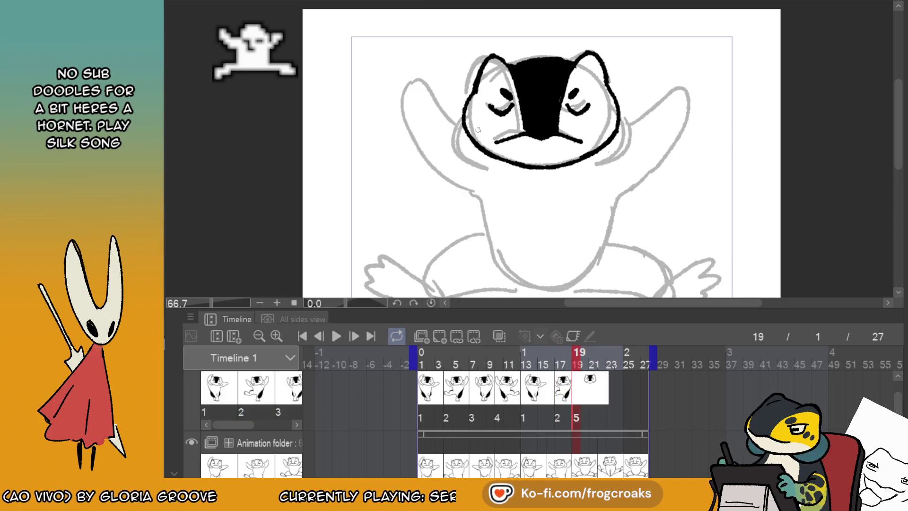
{"action": "mouse_move", "coordinate": [461, 119]}
{"action": "left_mouse_down"}
{"action": "mouse_move", "coordinate": [447, 138]}
{"action": "mouse_move", "coordinate": [490, 172]}
{"action": "mouse_move", "coordinate": [502, 162]}
{"action": "left_mouse_up"}
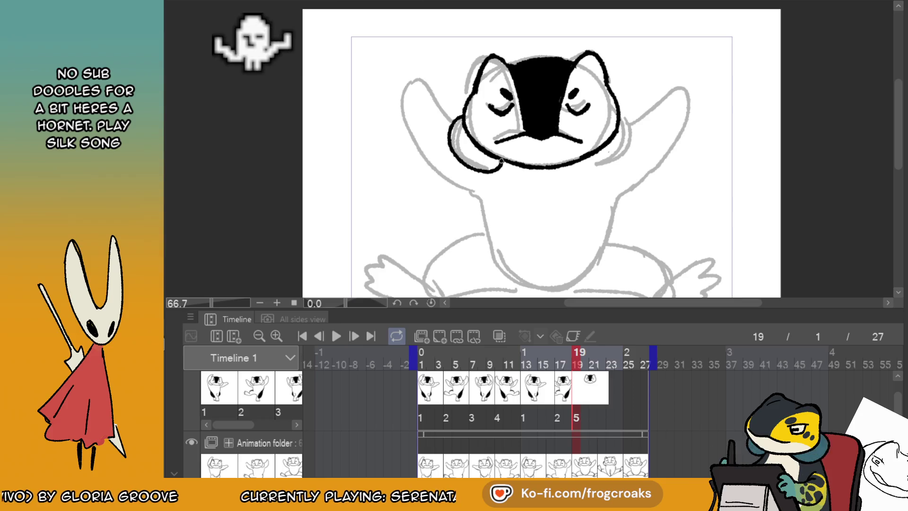
{"action": "mouse_move", "coordinate": [627, 120]}
{"action": "left_mouse_down"}
{"action": "mouse_move", "coordinate": [621, 156]}
{"action": "mouse_move", "coordinate": [590, 166]}
{"action": "left_mouse_up"}
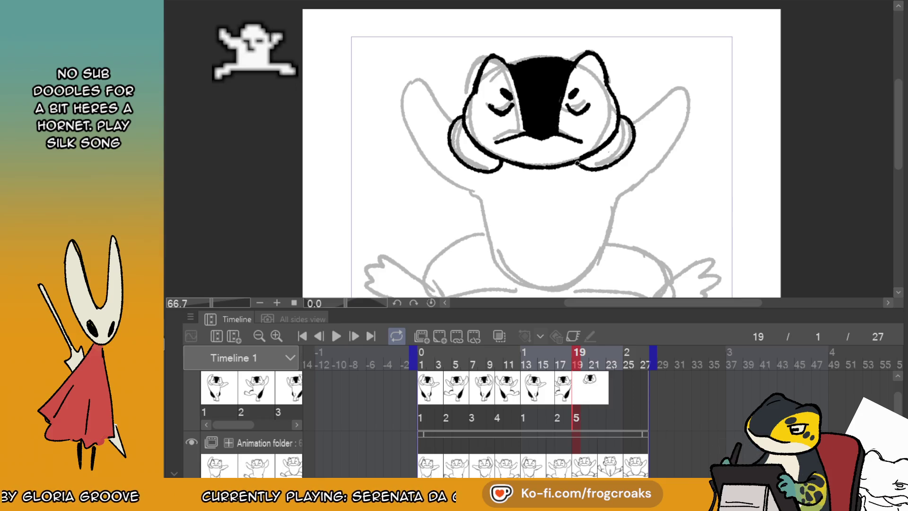
{"action": "left_click", "coordinate": [571, 391]}
{"action": "left_click", "coordinate": [578, 391]}
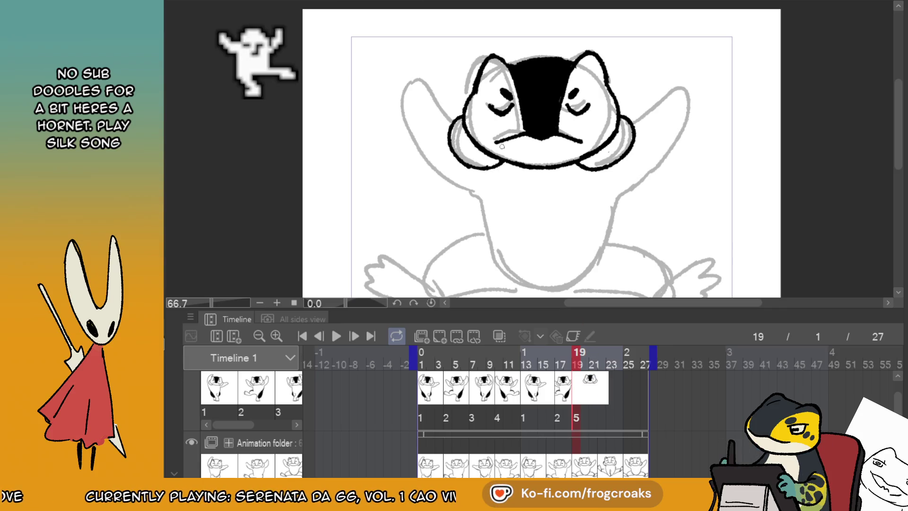
- Ink the left and right raised arms rising from the head outline
{"action": "key", "text": "Left"}
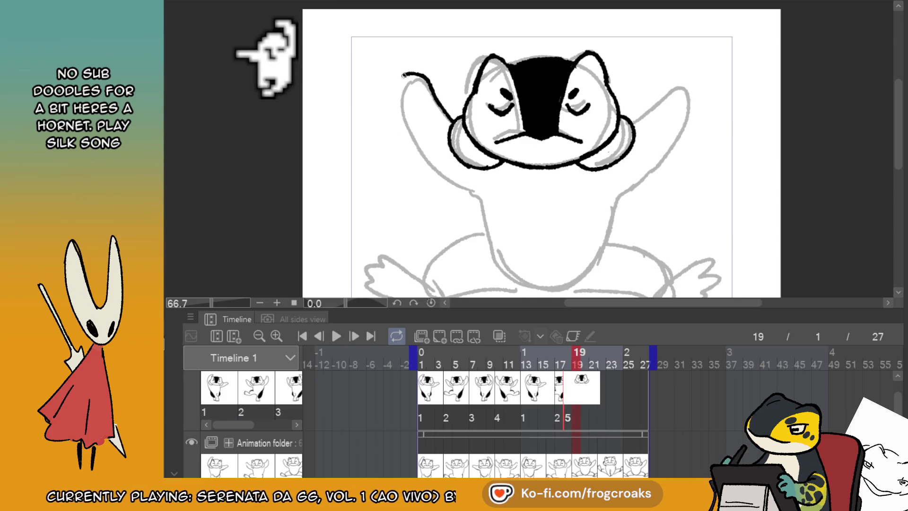
{"action": "key", "text": "ctrl+z"}
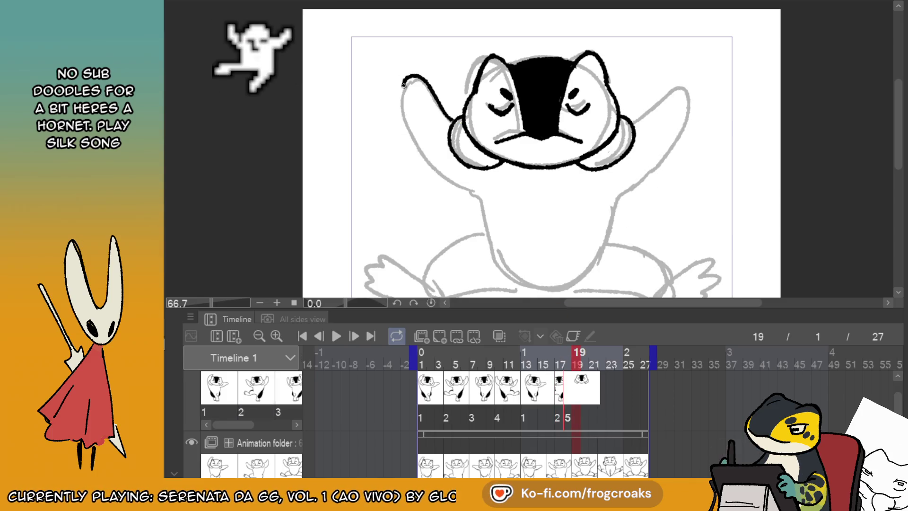
{"action": "mouse_move", "coordinate": [403, 84]}
{"action": "left_mouse_down"}
{"action": "mouse_move", "coordinate": [415, 137]}
{"action": "mouse_move", "coordinate": [454, 183]}
{"action": "left_mouse_up"}
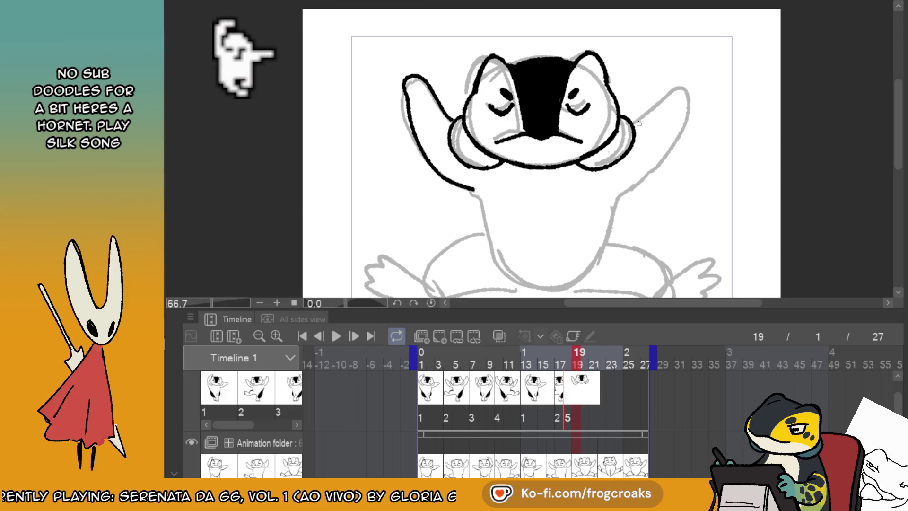
{"action": "key", "text": "ctrl+z"}
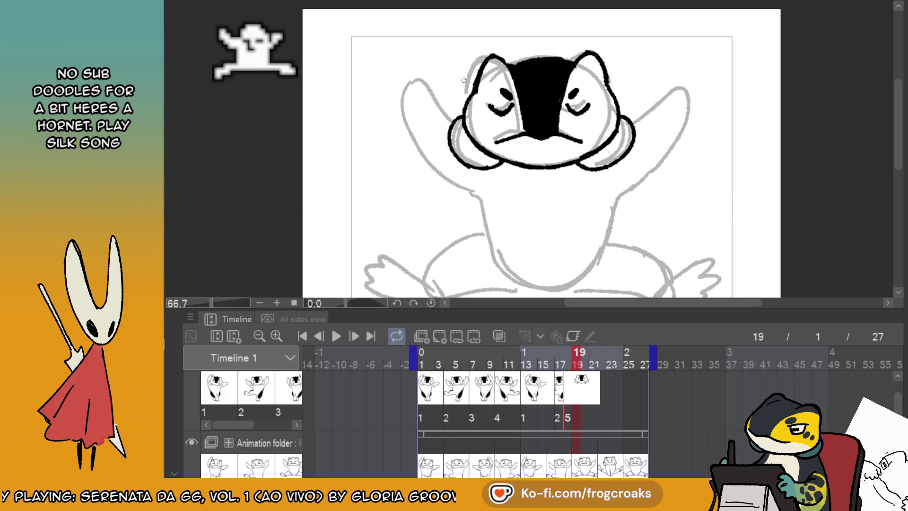
{"action": "mouse_move", "coordinate": [462, 105]}
{"action": "left_mouse_down"}
{"action": "mouse_move", "coordinate": [447, 84]}
{"action": "mouse_move", "coordinate": [422, 101]}
{"action": "mouse_move", "coordinate": [469, 187]}
{"action": "left_mouse_up"}
{"action": "key", "text": "ctrl+z"}
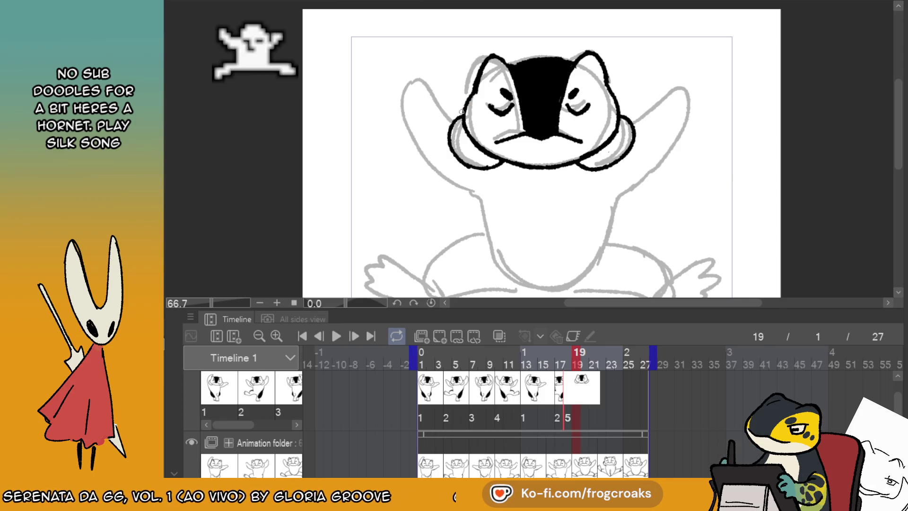
{"action": "mouse_move", "coordinate": [437, 114]}
{"action": "left_mouse_down"}
{"action": "mouse_move", "coordinate": [394, 97]}
{"action": "mouse_move", "coordinate": [425, 172]}
{"action": "mouse_move", "coordinate": [455, 189]}
{"action": "mouse_move", "coordinate": [428, 97]}
{"action": "mouse_move", "coordinate": [402, 114]}
{"action": "mouse_move", "coordinate": [437, 171]}
{"action": "left_mouse_up"}
{"action": "key", "text": "ctrl+z"}
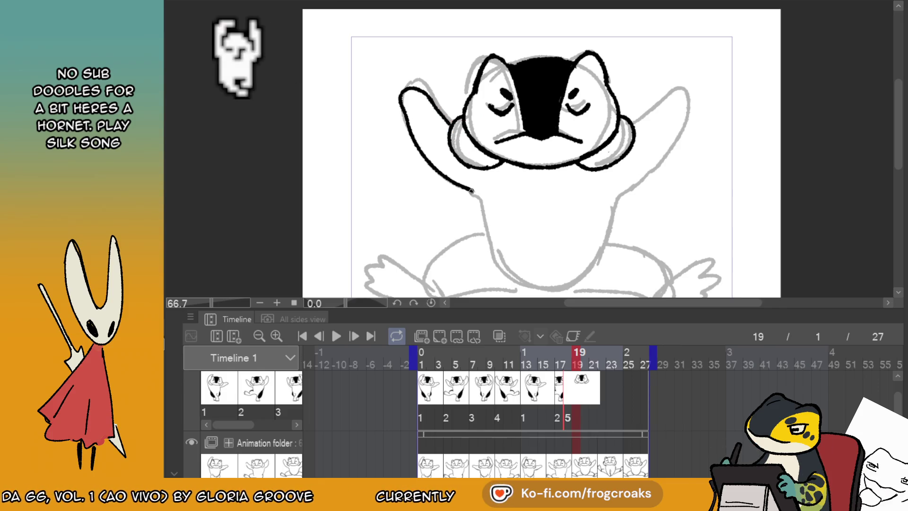
{"action": "mouse_move", "coordinate": [634, 124]}
{"action": "left_mouse_down"}
{"action": "mouse_move", "coordinate": [644, 115]}
{"action": "mouse_move", "coordinate": [655, 160]}
{"action": "mouse_move", "coordinate": [624, 189]}
{"action": "left_mouse_up"}
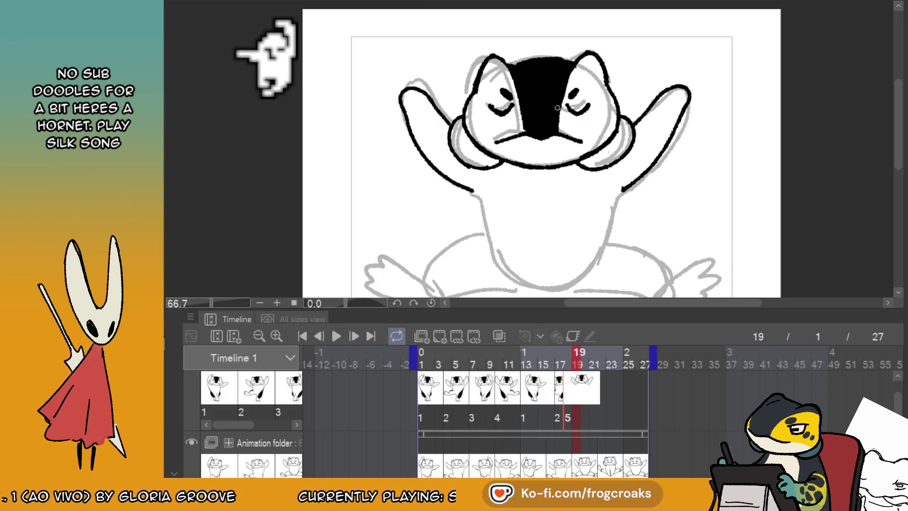
- Ink the body's left side and a long, smooth bottom line
{"action": "left_click_drag", "start_coordinate": [657, 93], "coordinate": [666, 59]}
{"action": "left_click_drag", "start_coordinate": [483, 152], "coordinate": [497, 210]}
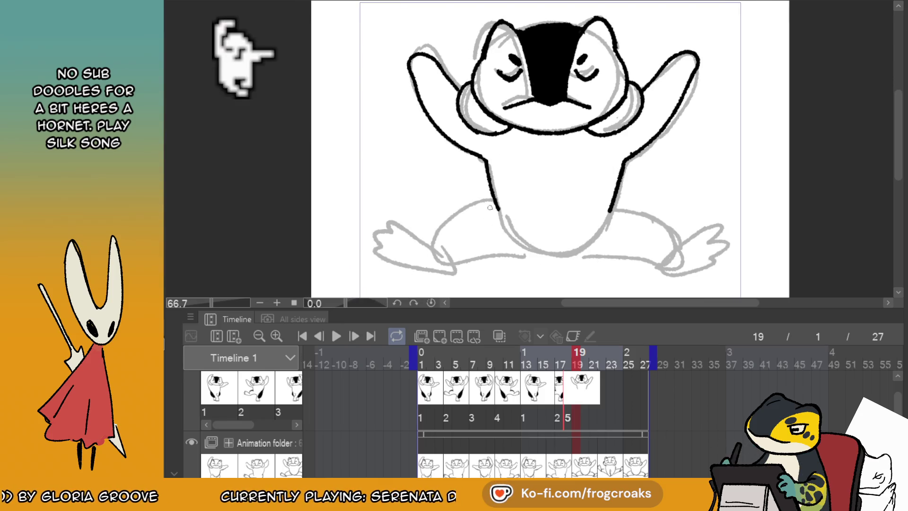
{"action": "mouse_move", "coordinate": [454, 266]}
{"action": "left_mouse_down"}
{"action": "mouse_move", "coordinate": [491, 255]}
{"action": "mouse_move", "coordinate": [603, 259]}
{"action": "left_mouse_up"}
{"action": "key", "text": "ctrl+z"}
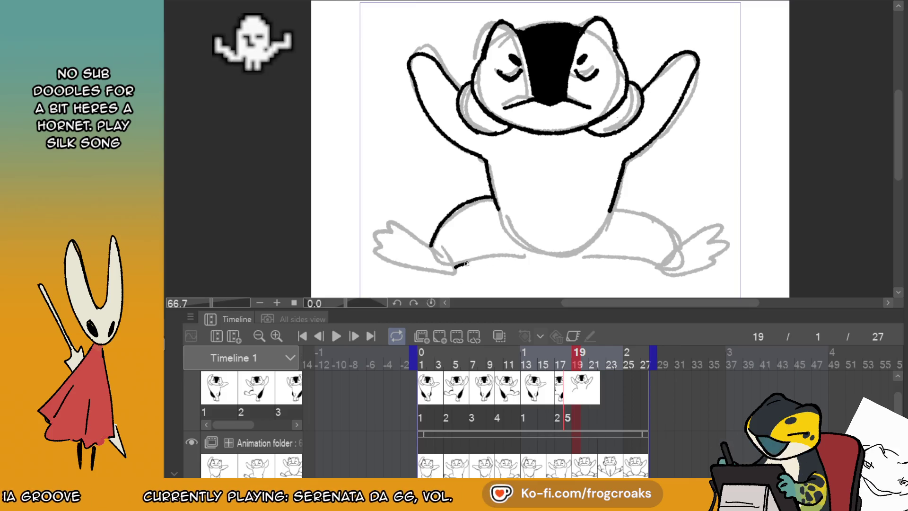
{"action": "left_click_drag", "start_coordinate": [454, 267], "coordinate": [648, 259]}
- Ink the right thigh and left foot, joining the bottom line to both feet
{"action": "left_click_drag", "start_coordinate": [614, 203], "coordinate": [667, 226]}
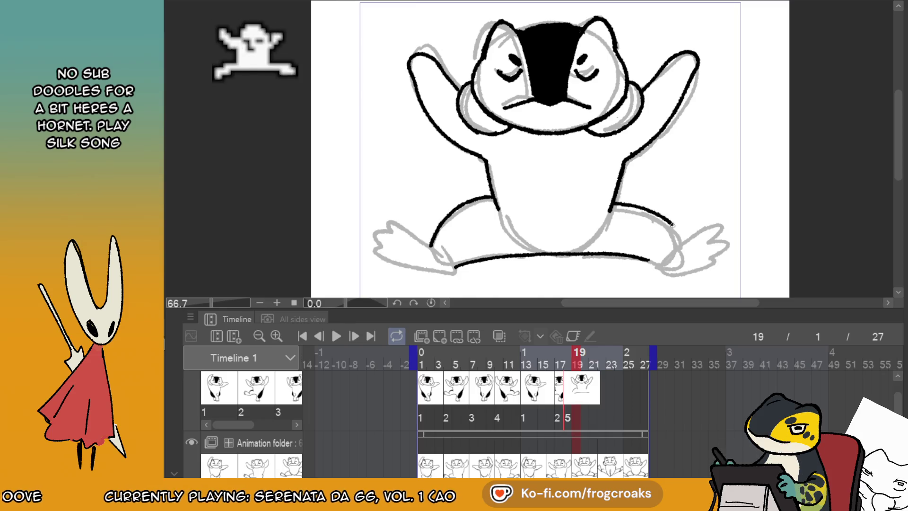
{"action": "key", "text": "ctrl+z"}
{"action": "left_click_drag", "start_coordinate": [613, 203], "coordinate": [679, 243]}
{"action": "mouse_move", "coordinate": [435, 254]}
{"action": "left_mouse_down"}
{"action": "mouse_move", "coordinate": [390, 222]}
{"action": "mouse_move", "coordinate": [376, 243]}
{"action": "left_mouse_up"}
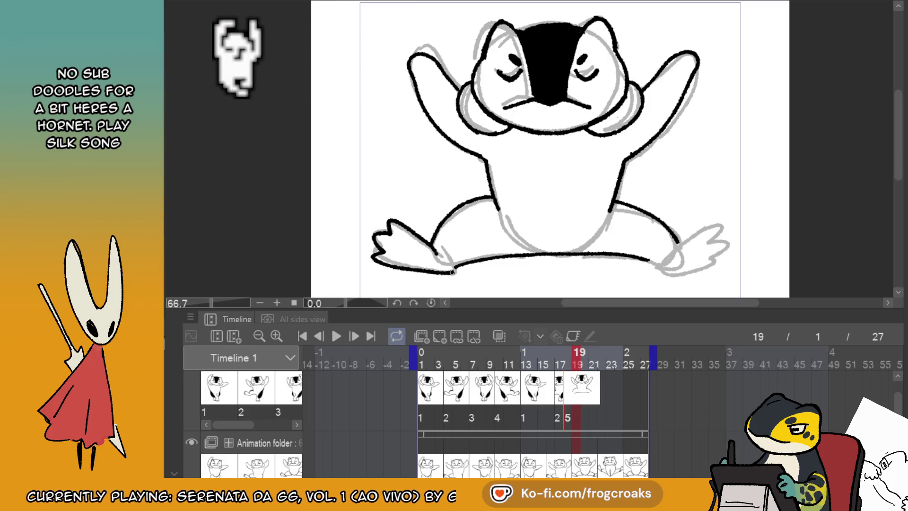
{"action": "left_click_drag", "start_coordinate": [452, 272], "coordinate": [456, 265]}
{"action": "mouse_move", "coordinate": [656, 264]}
{"action": "left_mouse_down"}
{"action": "mouse_move", "coordinate": [669, 275]}
{"action": "mouse_move", "coordinate": [684, 241]}
{"action": "mouse_move", "coordinate": [728, 258]}
{"action": "mouse_move", "coordinate": [691, 274]}
{"action": "left_mouse_up"}
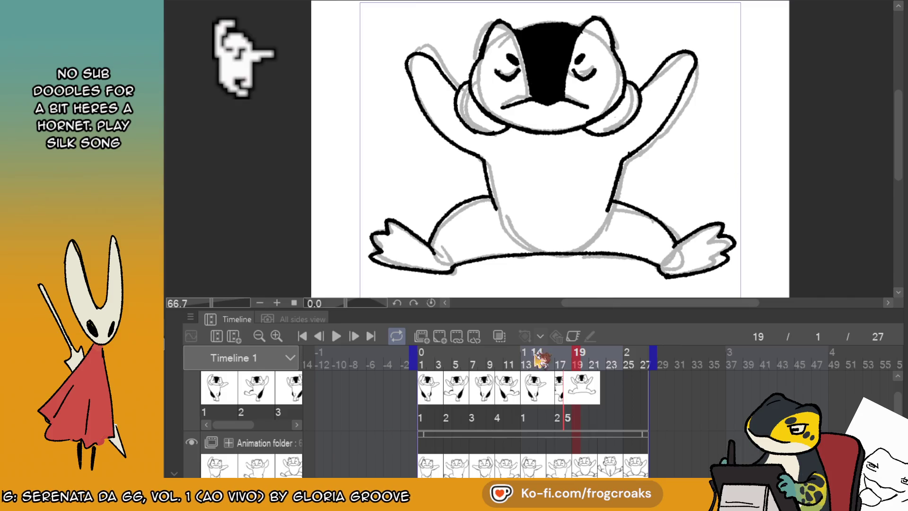
- On frame 5, redraw the arm line and fill the arm and hand solid black
{"action": "left_click", "coordinate": [438, 381]}
{"action": "left_click", "coordinate": [457, 383]}
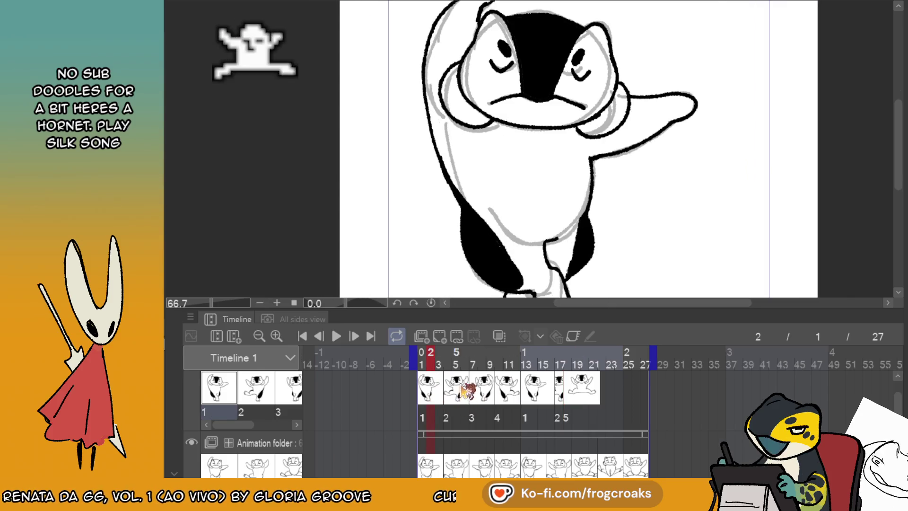
{"action": "left_click_drag", "start_coordinate": [438, 220], "coordinate": [453, 193]}
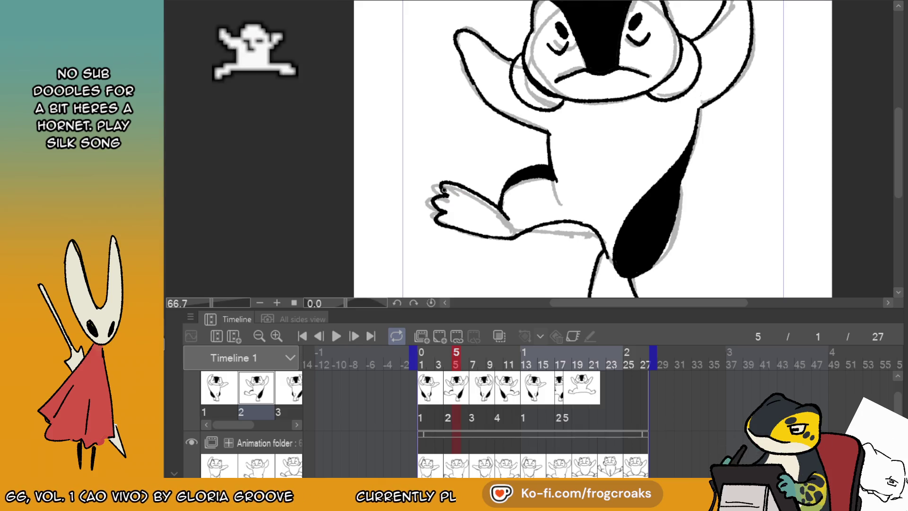
{"action": "left_click_drag", "start_coordinate": [456, 192], "coordinate": [510, 234]}
{"action": "key", "text": "ctrl+z"}
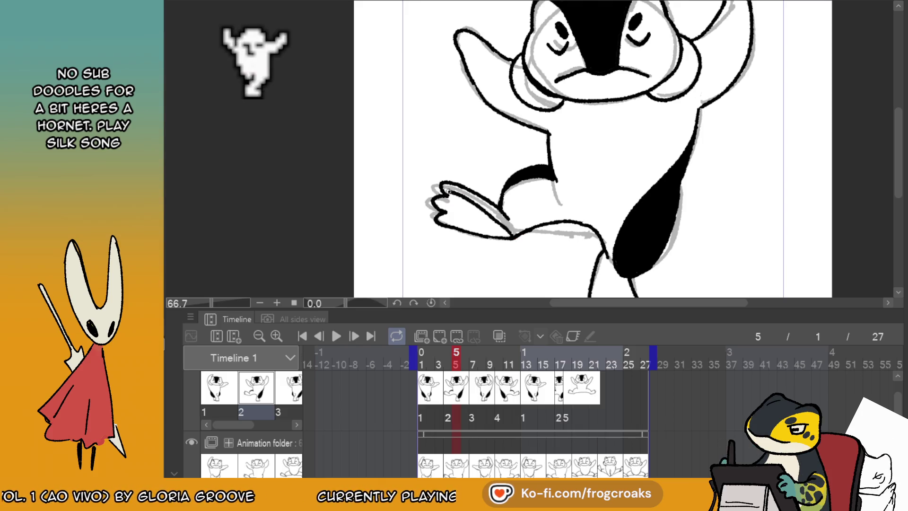
{"action": "key", "text": "ctrl+z"}
{"action": "left_click_drag", "start_coordinate": [442, 189], "coordinate": [483, 204]}
{"action": "key", "text": "g"}
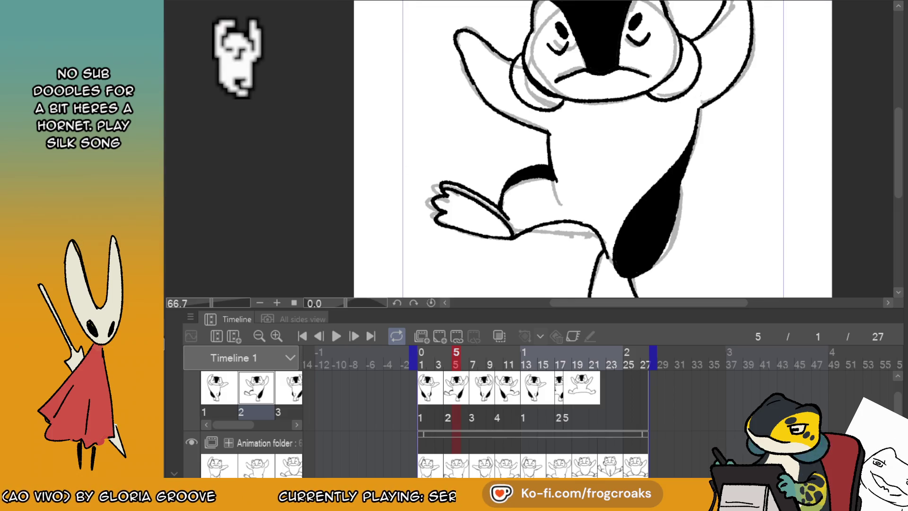
{"action": "left_click", "coordinate": [465, 222]}
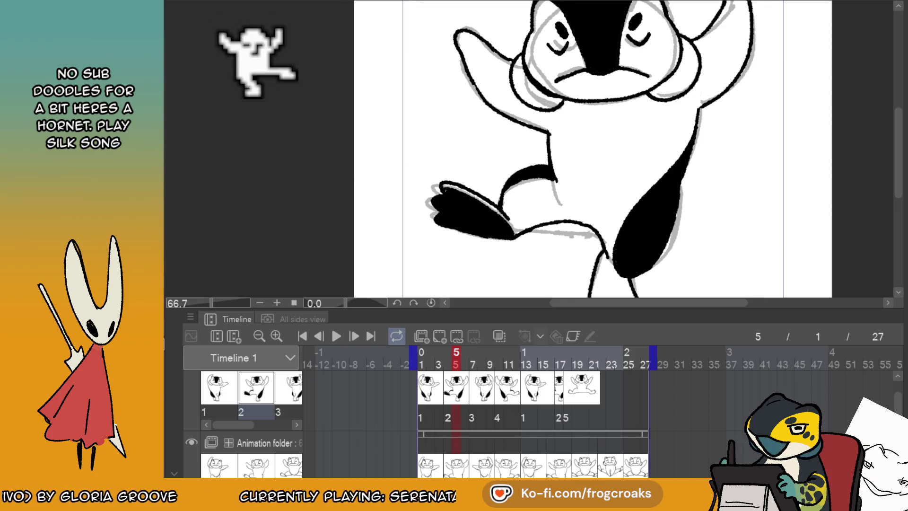
{"action": "key", "text": "p"}
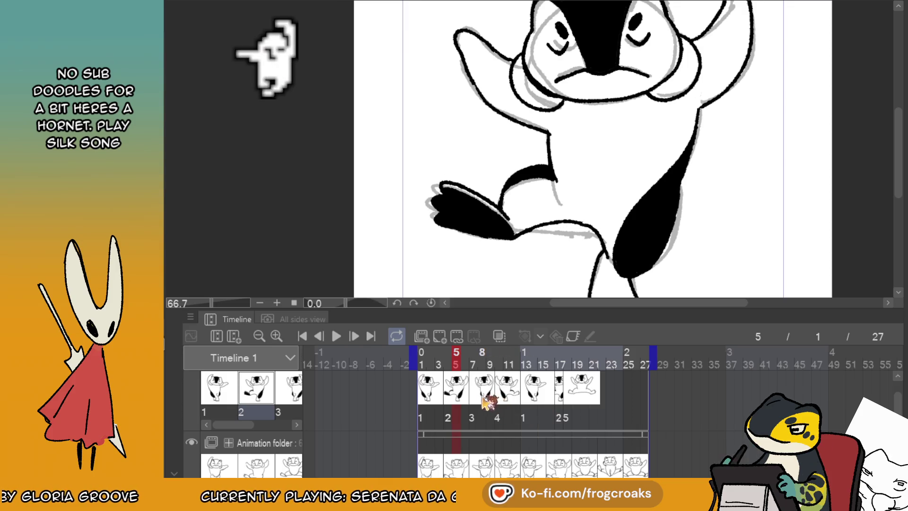
- Step through frames 11, 13 and 17 to reach frame 18's rough spread-legs pose
{"action": "left_click", "coordinate": [507, 399]}
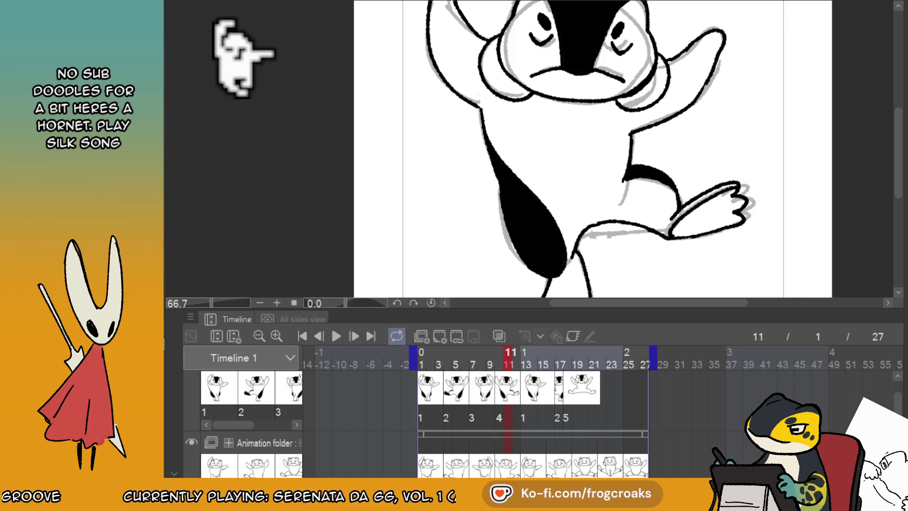
{"action": "left_click", "coordinate": [524, 400]}
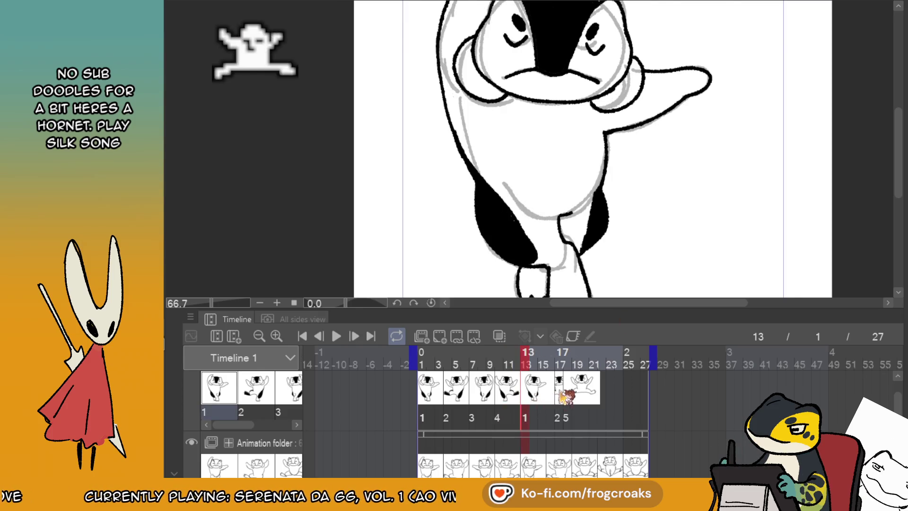
{"action": "left_click", "coordinate": [565, 398]}
{"action": "left_click", "coordinate": [569, 398]}
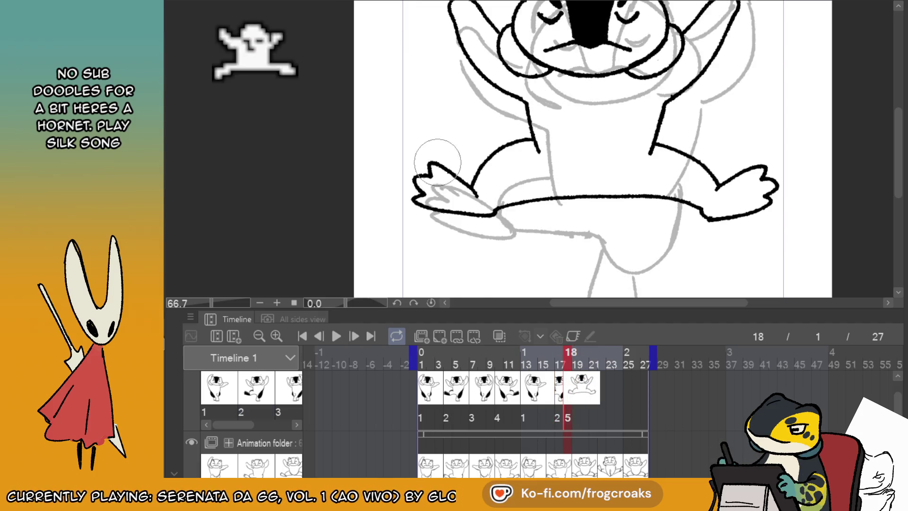
- Erase the hand's fingers and the right arm's upper curve and lower line
{"action": "mouse_move", "coordinate": [423, 182]}
{"action": "left_mouse_down"}
{"action": "mouse_move", "coordinate": [477, 189]}
{"action": "mouse_move", "coordinate": [417, 167]}
{"action": "mouse_move", "coordinate": [406, 182]}
{"action": "mouse_move", "coordinate": [416, 197]}
{"action": "left_mouse_up"}
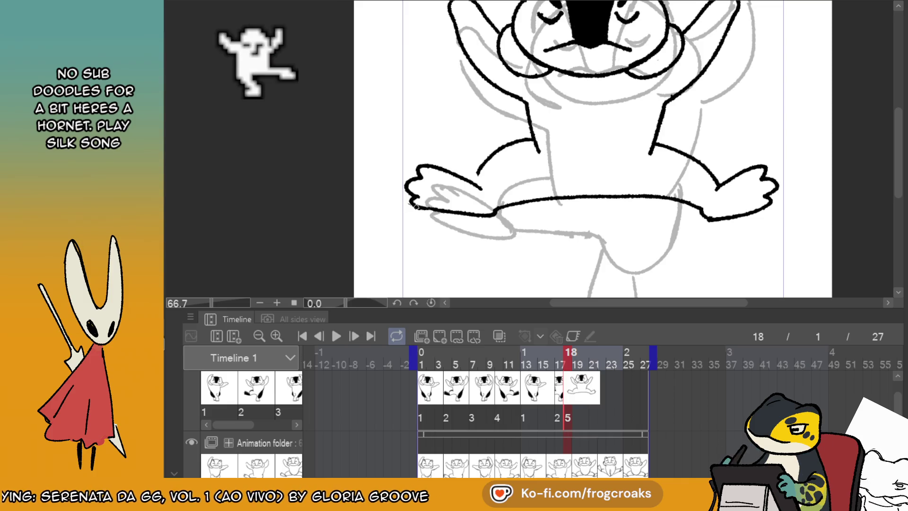
{"action": "key", "text": "ctrl+z"}
{"action": "key", "text": "ctrl+z"}
{"action": "left_click_drag", "start_coordinate": [714, 185], "coordinate": [770, 161]}
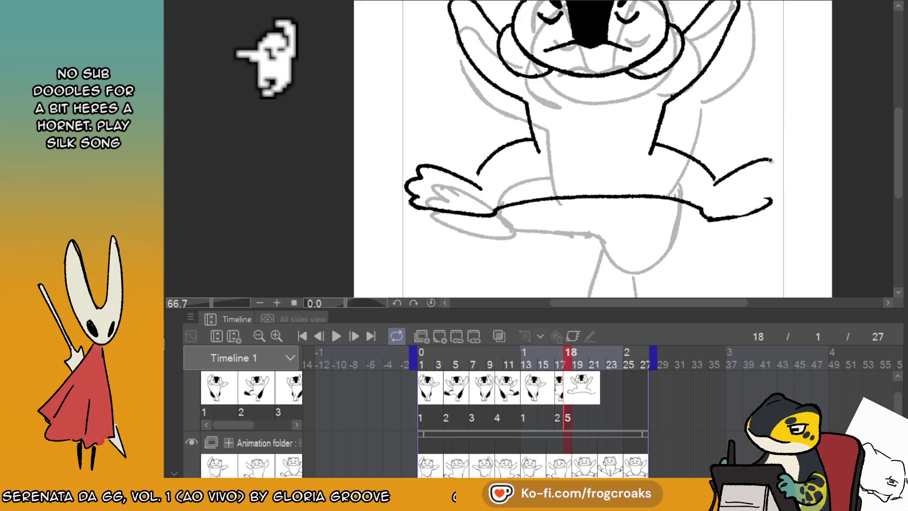
{"action": "key", "text": "e"}
{"action": "mouse_move", "coordinate": [771, 191]}
{"action": "left_mouse_down"}
{"action": "mouse_move", "coordinate": [760, 156]}
{"action": "mouse_move", "coordinate": [751, 198]}
{"action": "mouse_move", "coordinate": [782, 202]}
{"action": "left_mouse_up"}
{"action": "key", "text": "p"}
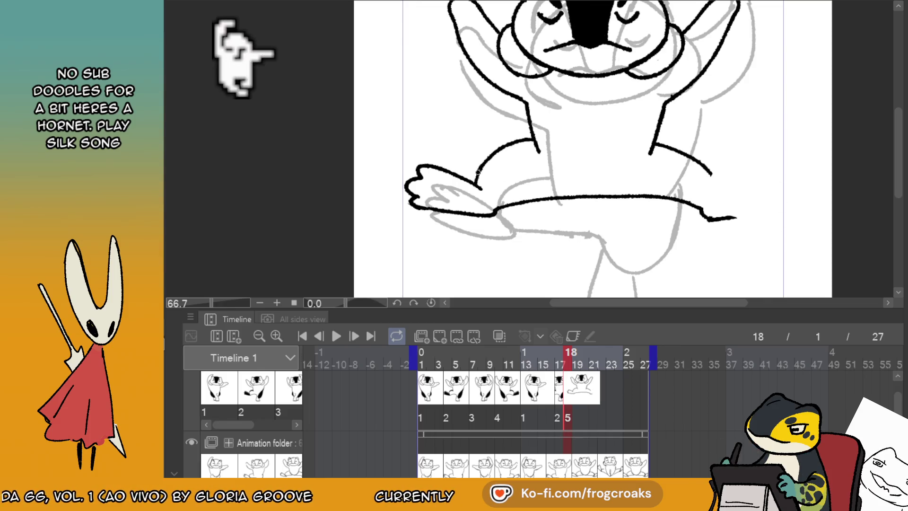
{"action": "mouse_move", "coordinate": [716, 159]}
{"action": "left_mouse_down"}
{"action": "mouse_move", "coordinate": [699, 163]}
{"action": "mouse_move", "coordinate": [685, 192]}
{"action": "mouse_move", "coordinate": [734, 210]}
{"action": "left_mouse_up"}
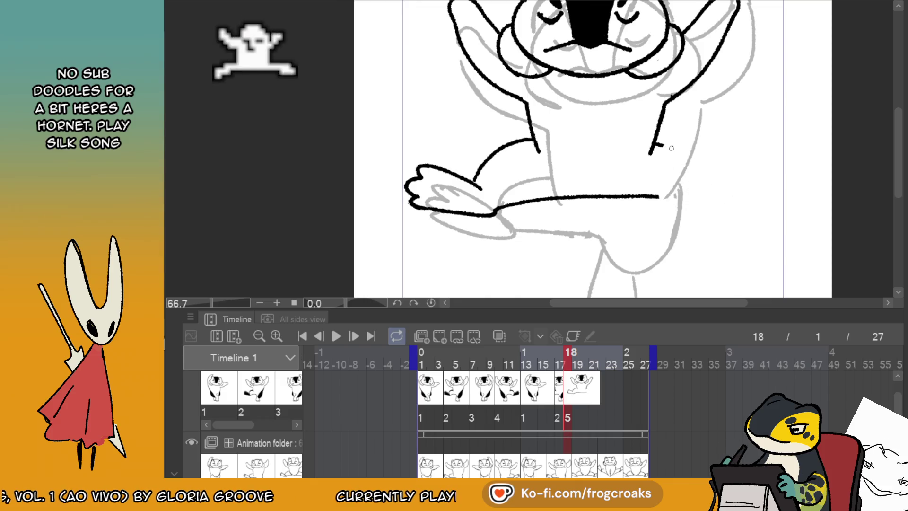
- Ink a new curve down the penguin's right side toward the hip, then move cel 5 to frame 19
{"action": "left_click_drag", "start_coordinate": [653, 142], "coordinate": [696, 164]}
{"action": "key", "text": "e"}
{"action": "key", "text": "ctrl+z"}
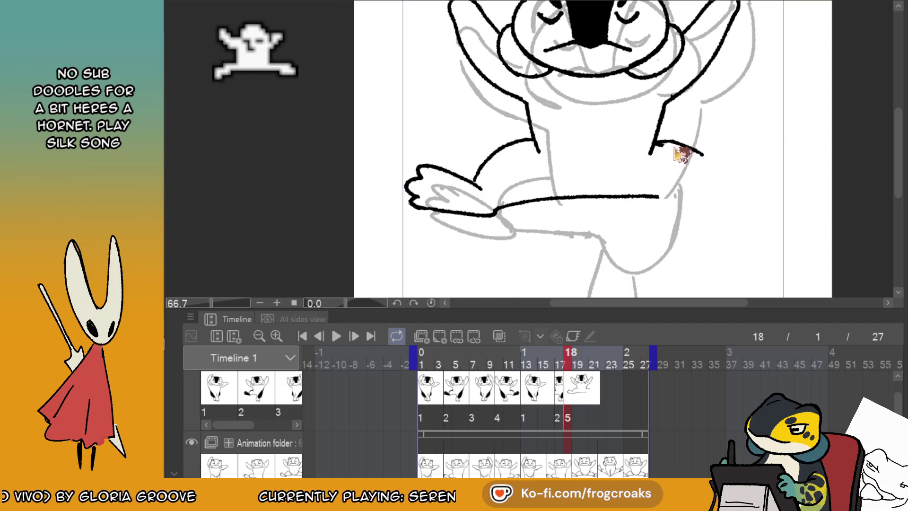
{"action": "key", "text": "ctrl+z"}
{"action": "key", "text": "p"}
{"action": "left_click_drag", "start_coordinate": [654, 142], "coordinate": [712, 173]}
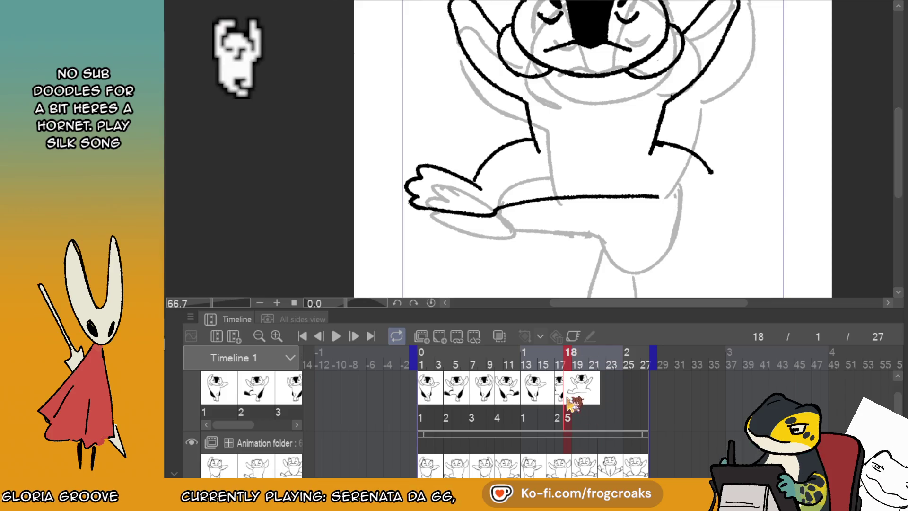
{"action": "left_click_drag", "start_coordinate": [580, 400], "coordinate": [592, 399]}
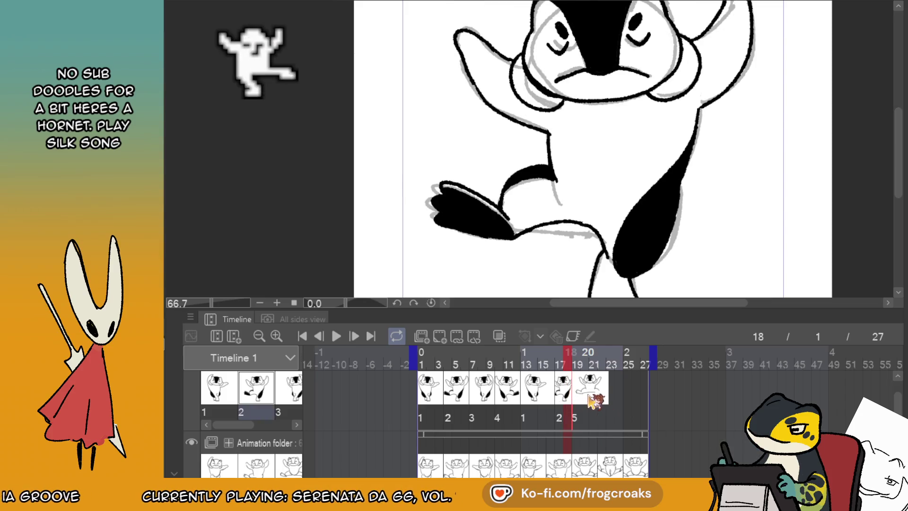
- Shift cel 2 one frame earlier and return to cel 5 at frame 19
{"action": "key", "text": "Left"}
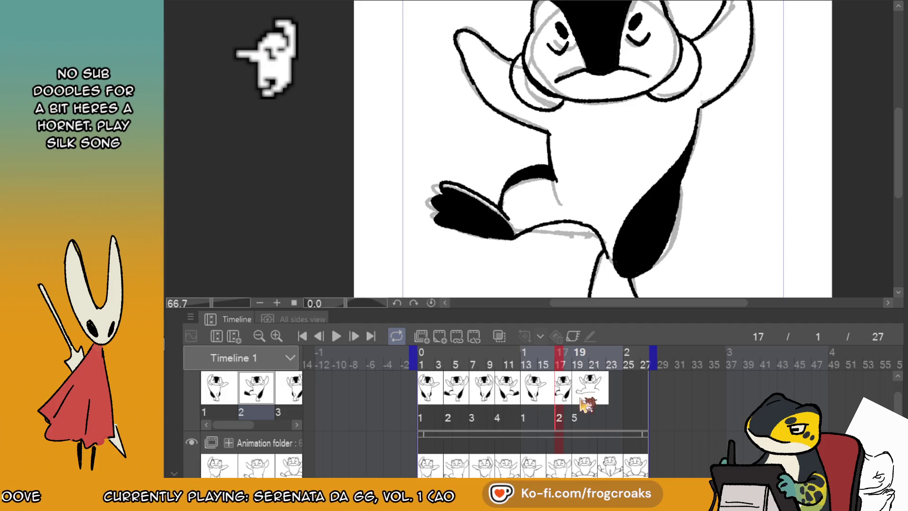
{"action": "left_click_drag", "start_coordinate": [559, 410], "coordinate": [551, 410]}
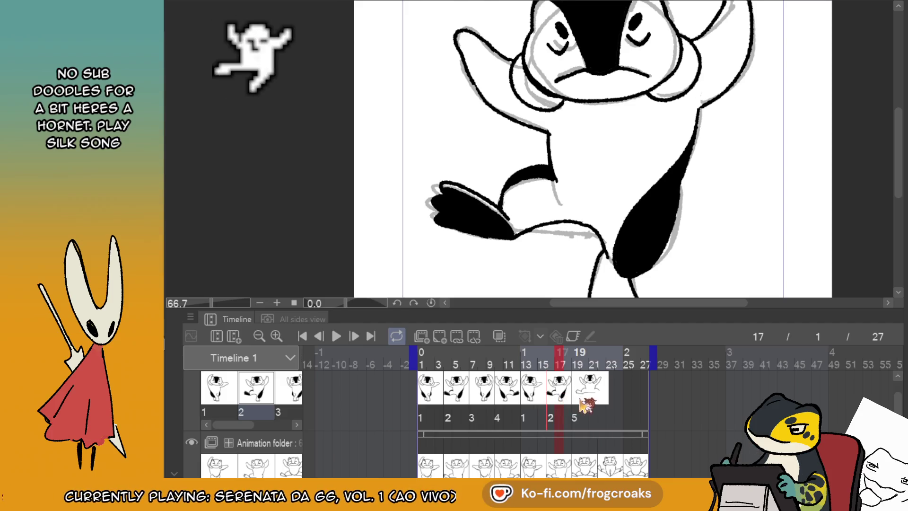
{"action": "left_click", "coordinate": [580, 399]}
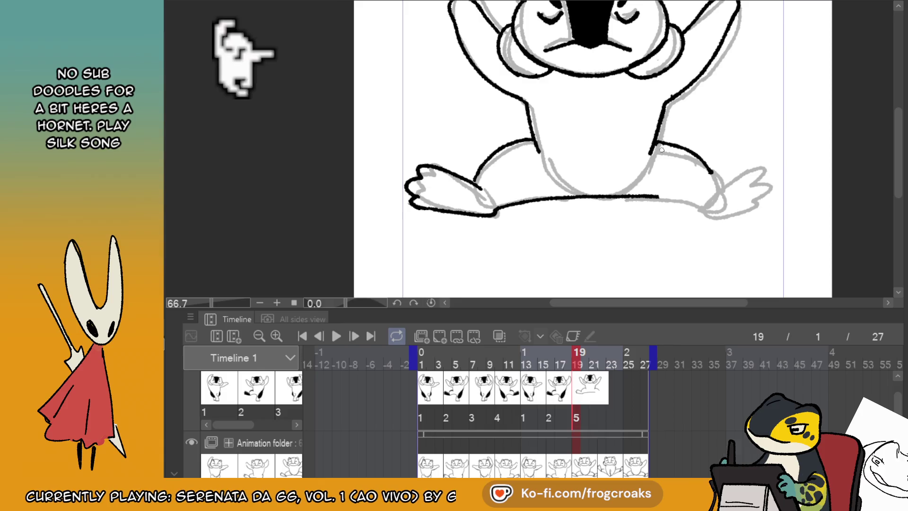
- Ink the right leg's top curve, the belly line, both feet's outlines
{"action": "key", "text": "ctrl+z"}
{"action": "left_click_drag", "start_coordinate": [658, 141], "coordinate": [709, 180]}
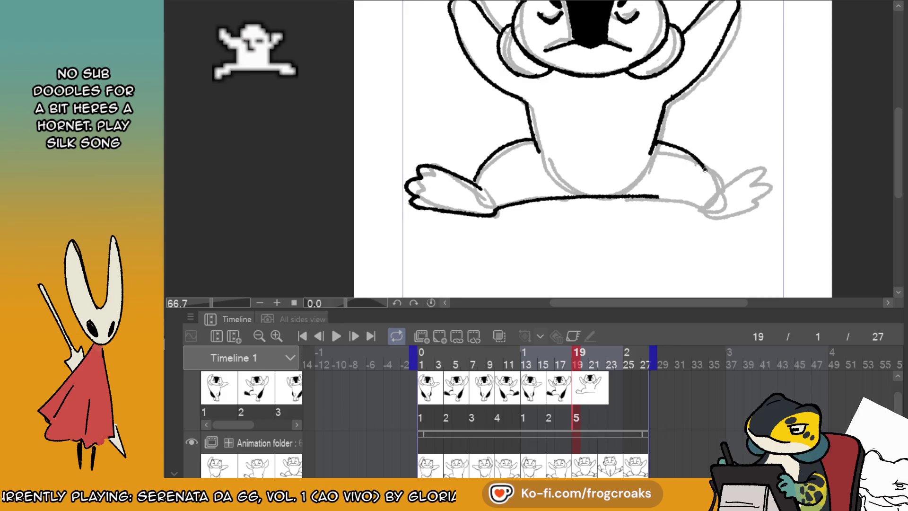
{"action": "left_click_drag", "start_coordinate": [659, 197], "coordinate": [700, 216]}
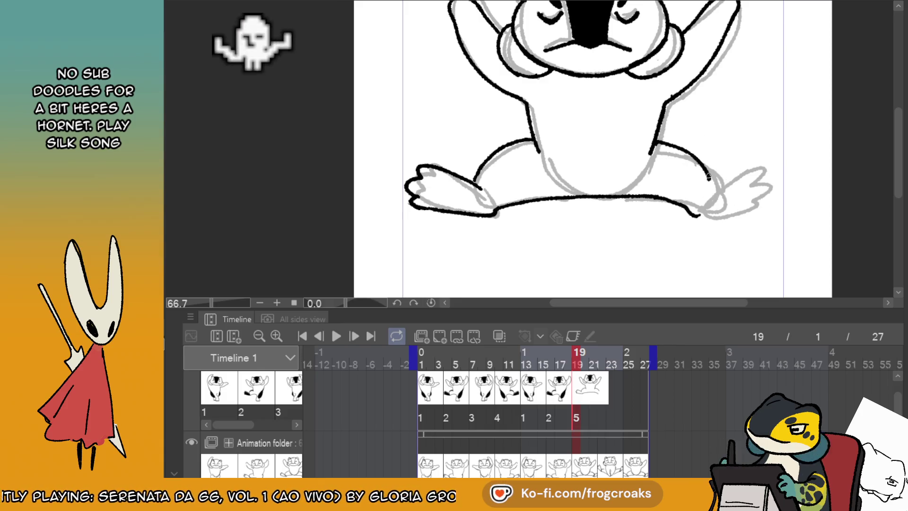
{"action": "mouse_move", "coordinate": [709, 182]}
{"action": "left_mouse_down"}
{"action": "mouse_move", "coordinate": [765, 163]}
{"action": "mouse_move", "coordinate": [769, 187]}
{"action": "left_mouse_up"}
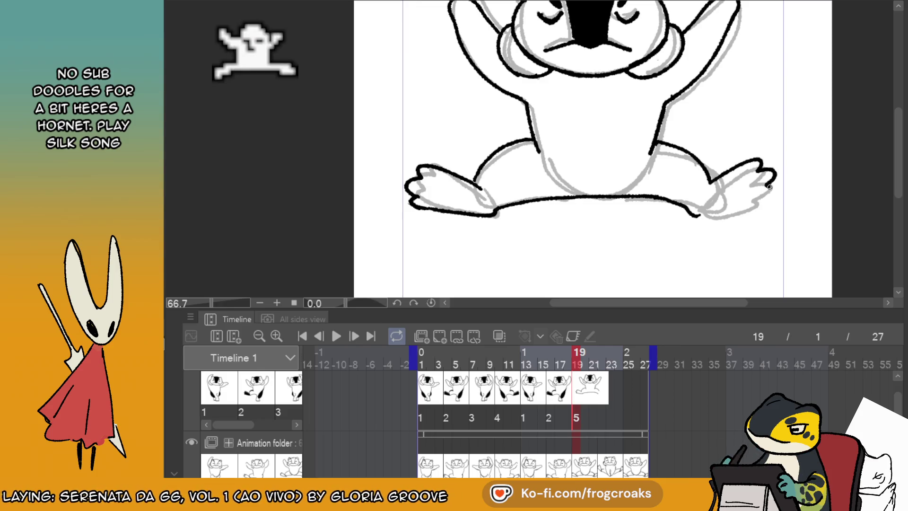
{"action": "mouse_move", "coordinate": [700, 214]}
{"action": "left_mouse_down"}
{"action": "mouse_move", "coordinate": [742, 207]}
{"action": "mouse_move", "coordinate": [729, 210]}
{"action": "left_mouse_up"}
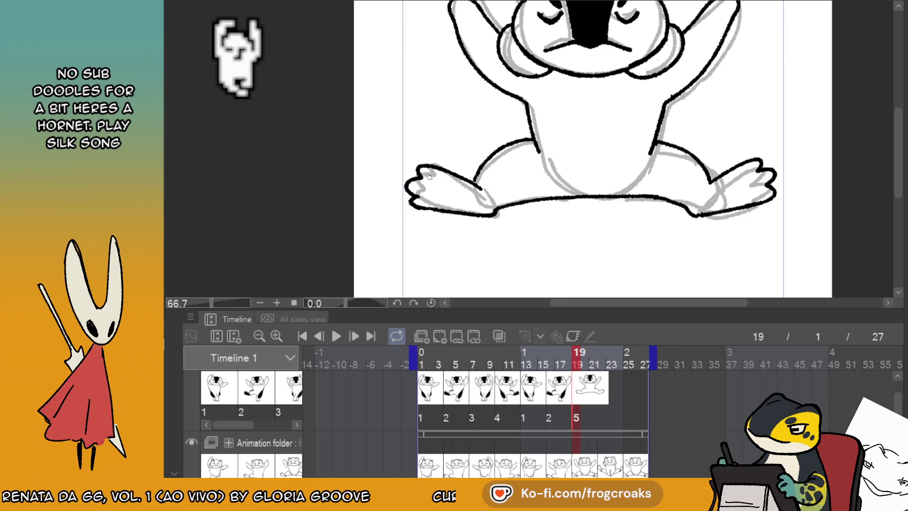
{"action": "mouse_move", "coordinate": [424, 172]}
{"action": "left_mouse_down"}
{"action": "mouse_move", "coordinate": [472, 187]}
{"action": "mouse_move", "coordinate": [492, 212]}
{"action": "left_mouse_up"}
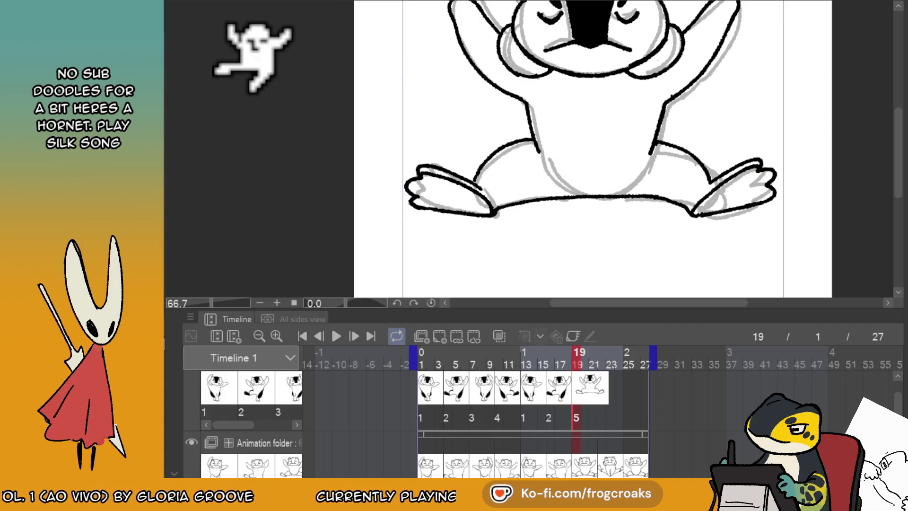
- Fill both feet and thighs solid black and thicken the left and right leg outlines
{"action": "left_click", "coordinate": [446, 197]}
{"action": "left_click", "coordinate": [764, 194]}
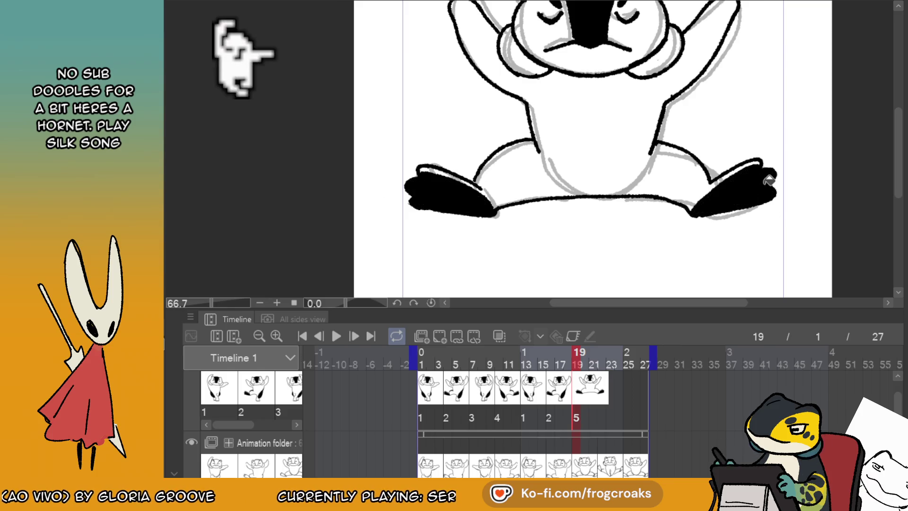
{"action": "scroll", "coordinate": [768, 180], "scroll_direction": "down", "scroll_amount": 2}
{"action": "scroll", "coordinate": [754, 137], "scroll_direction": "up", "scroll_amount": 2}
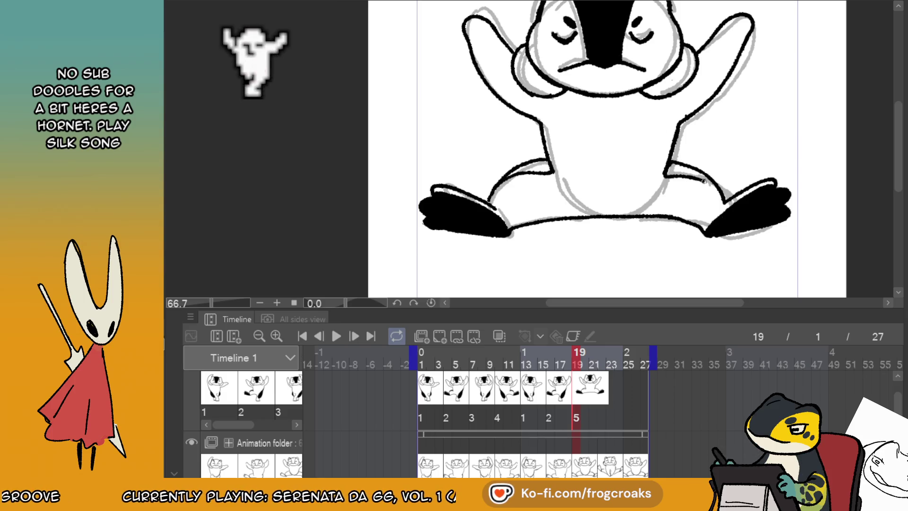
{"action": "left_click", "coordinate": [536, 166]}
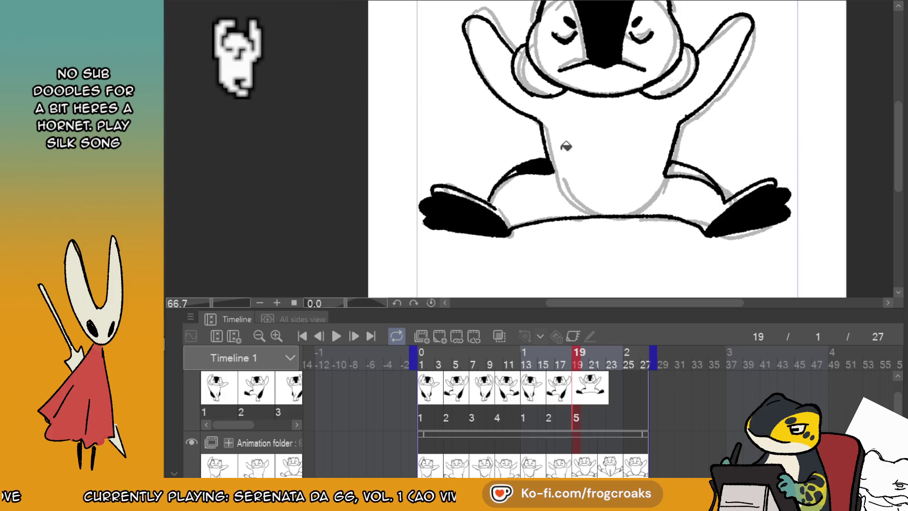
{"action": "left_click", "coordinate": [705, 171]}
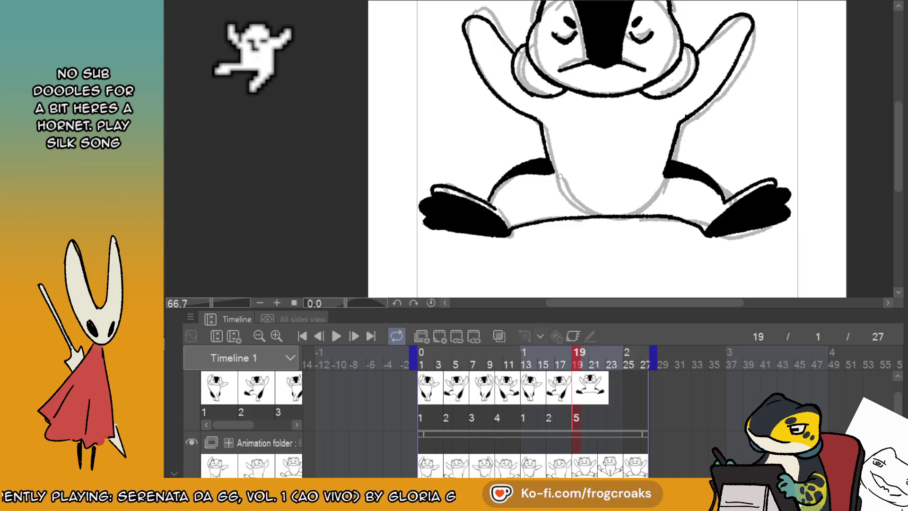
{"action": "left_click_drag", "start_coordinate": [543, 127], "coordinate": [556, 173]}
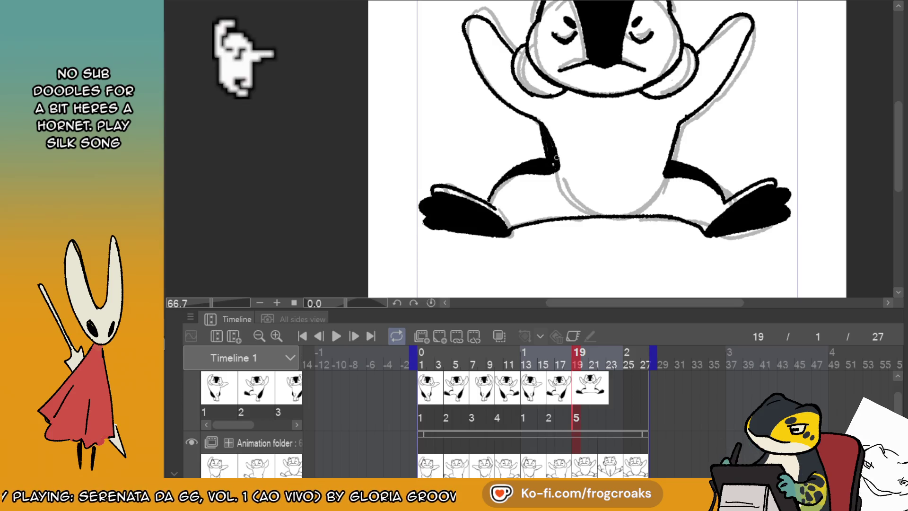
{"action": "left_click_drag", "start_coordinate": [680, 120], "coordinate": [667, 174]}
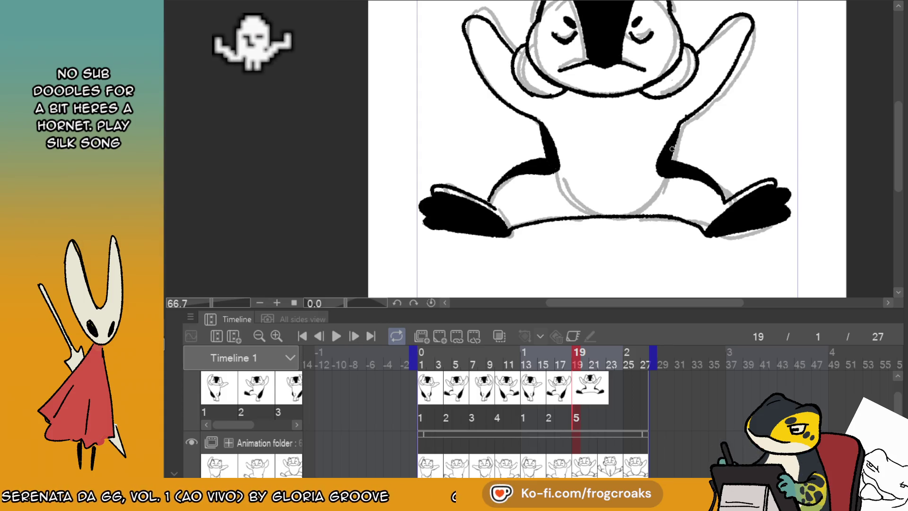
{"action": "scroll", "coordinate": [669, 145], "scroll_direction": "down", "scroll_amount": 4}
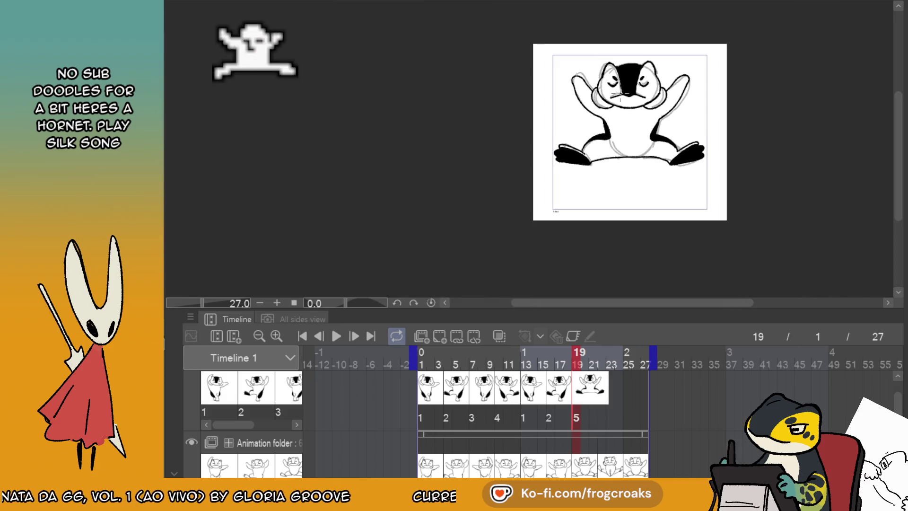
- Check frames 18–23, then create new cel 6 at frame 22, after cel 5 at frame 19
{"action": "scroll", "coordinate": [711, 105], "scroll_direction": "up", "scroll_amount": 3}
{"action": "scroll", "coordinate": [725, 38], "scroll_direction": "down", "scroll_amount": 2}
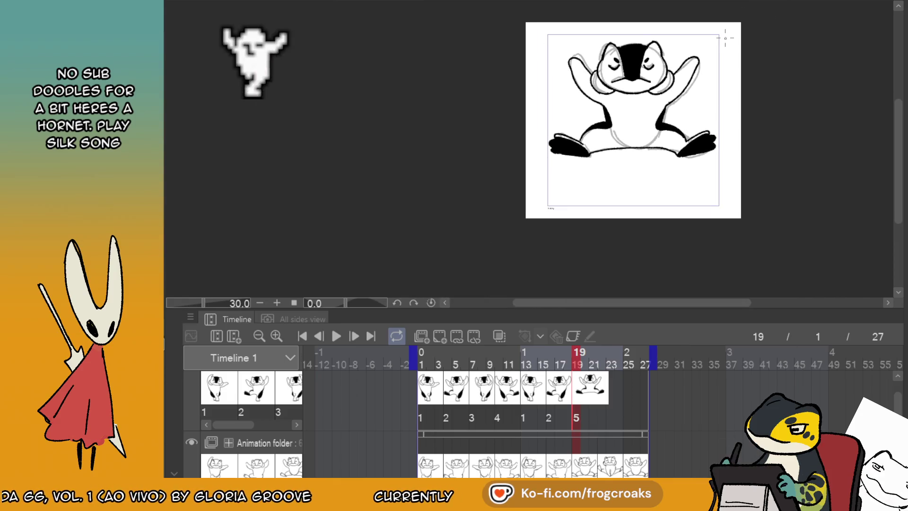
{"action": "scroll", "coordinate": [725, 38], "scroll_direction": "up", "scroll_amount": 2}
{"action": "left_click", "coordinate": [567, 393]}
{"action": "left_click", "coordinate": [573, 374]}
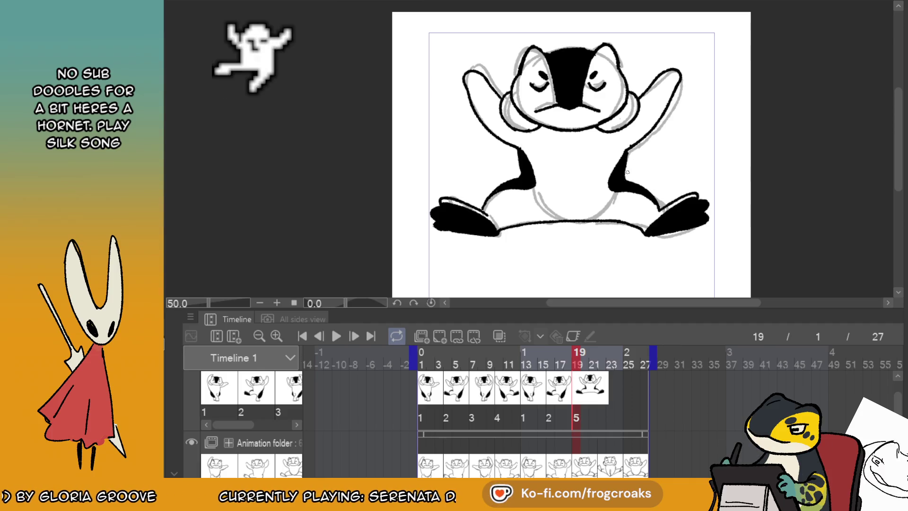
{"action": "left_click", "coordinate": [603, 401]}
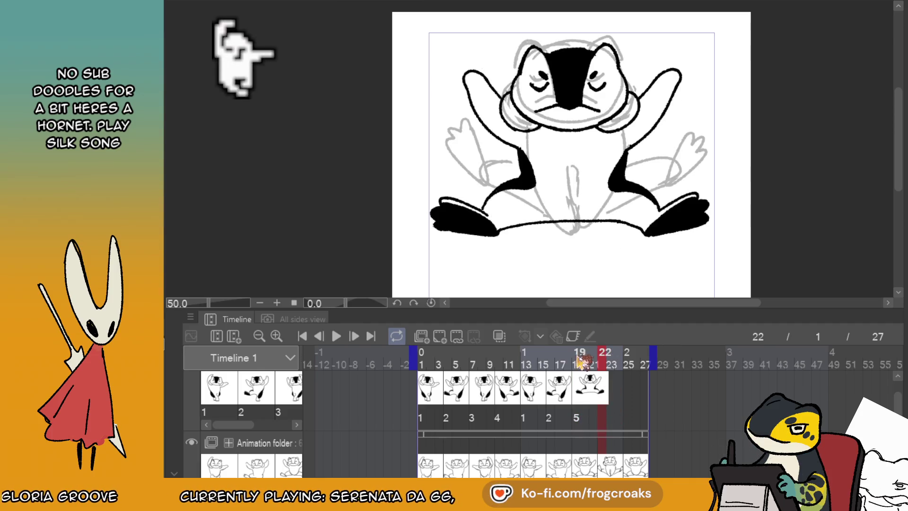
{"action": "left_click", "coordinate": [585, 401]}
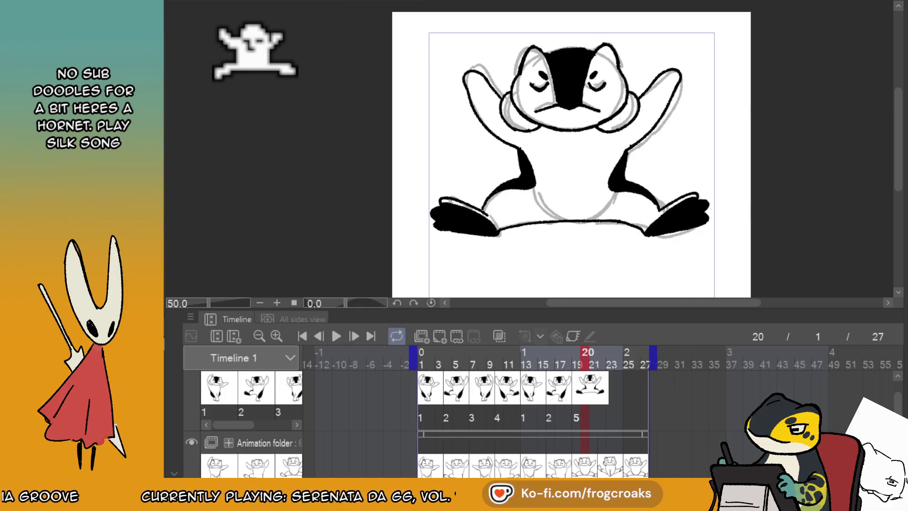
{"action": "left_click", "coordinate": [612, 403]}
{"action": "left_click", "coordinate": [603, 400]}
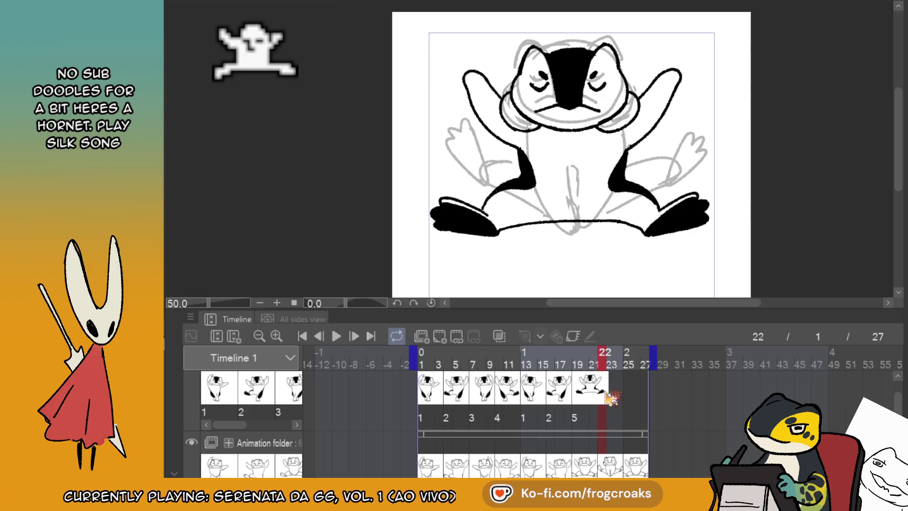
{"action": "key", "text": "ctrl+shift+alt+n"}
{"action": "scroll", "coordinate": [617, 172], "scroll_direction": "up", "scroll_amount": 1}
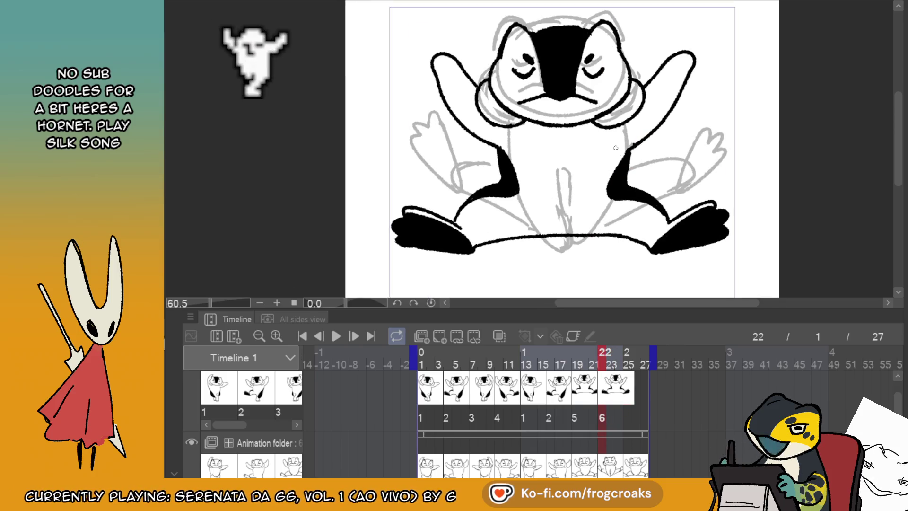
- Turn on onion skin and erase cel 6's old arm, body-side and left-leg lineart
{"action": "mouse_move", "coordinate": [453, 64]}
{"action": "left_mouse_down"}
{"action": "mouse_move", "coordinate": [445, 119]}
{"action": "mouse_move", "coordinate": [464, 122]}
{"action": "left_mouse_up"}
{"action": "left_click", "coordinate": [499, 336]}
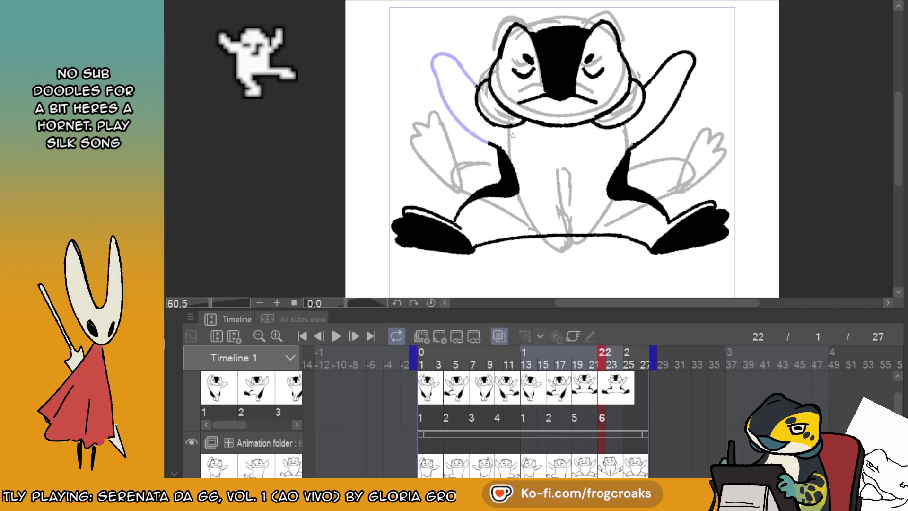
{"action": "left_click_drag", "start_coordinate": [492, 138], "coordinate": [513, 189]}
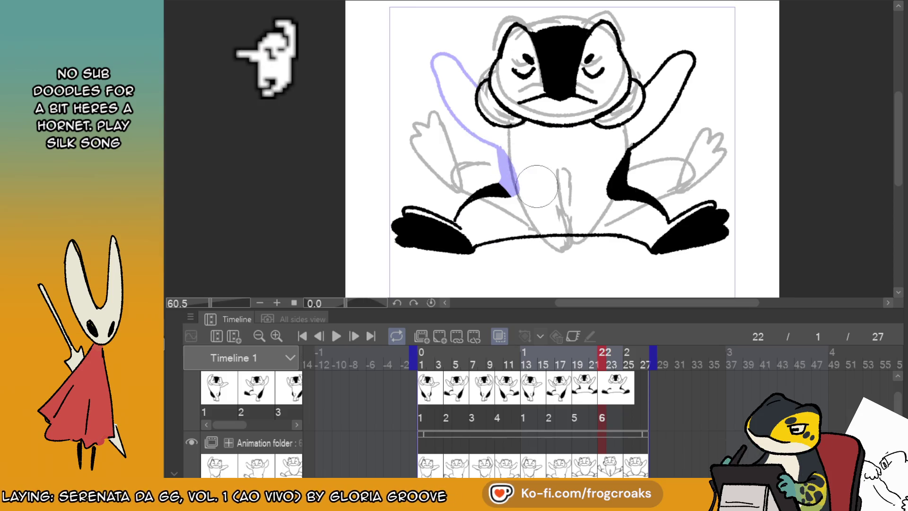
{"action": "mouse_move", "coordinate": [619, 147]}
{"action": "left_mouse_down"}
{"action": "mouse_move", "coordinate": [606, 175]}
{"action": "mouse_move", "coordinate": [690, 62]}
{"action": "mouse_move", "coordinate": [695, 76]}
{"action": "left_mouse_up"}
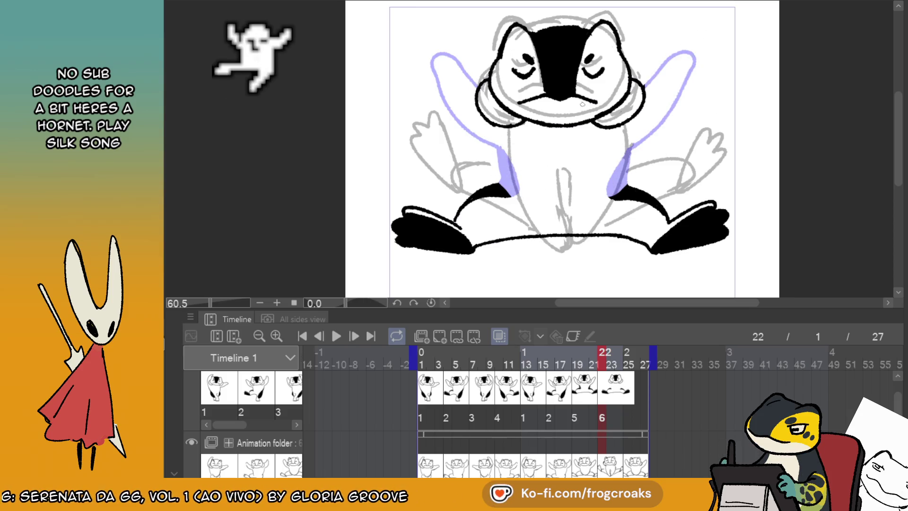
{"action": "left_click_drag", "start_coordinate": [510, 157], "coordinate": [508, 124]}
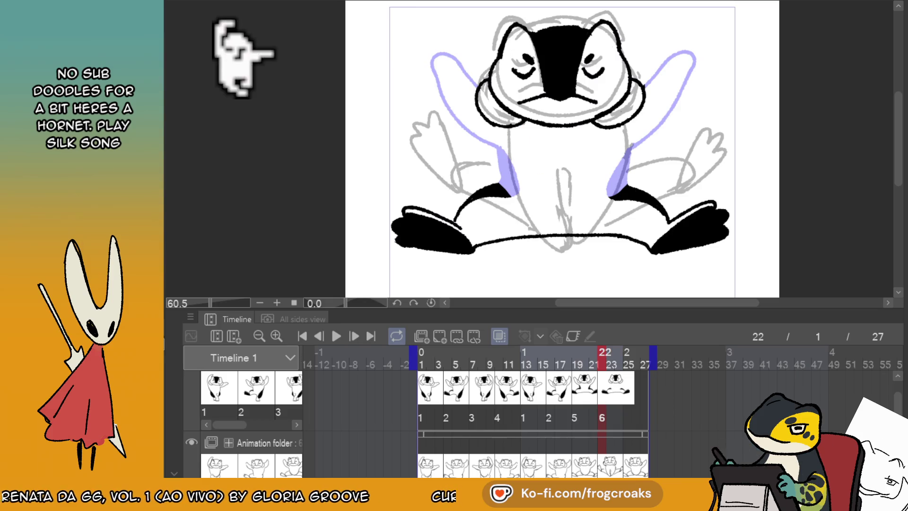
{"action": "left_click_drag", "start_coordinate": [662, 176], "coordinate": [665, 159]}
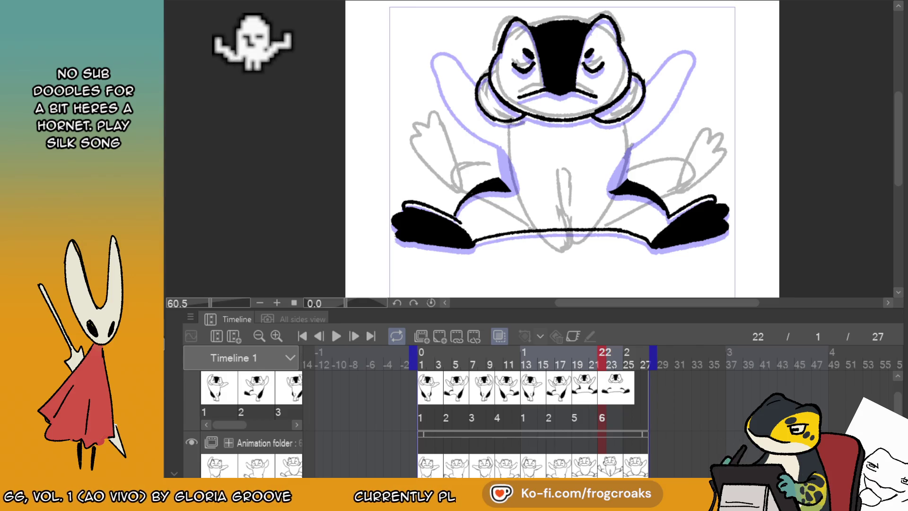
{"action": "mouse_move", "coordinate": [495, 189]}
{"action": "left_mouse_down"}
{"action": "mouse_move", "coordinate": [411, 223]}
{"action": "mouse_move", "coordinate": [428, 235]}
{"action": "left_mouse_up"}
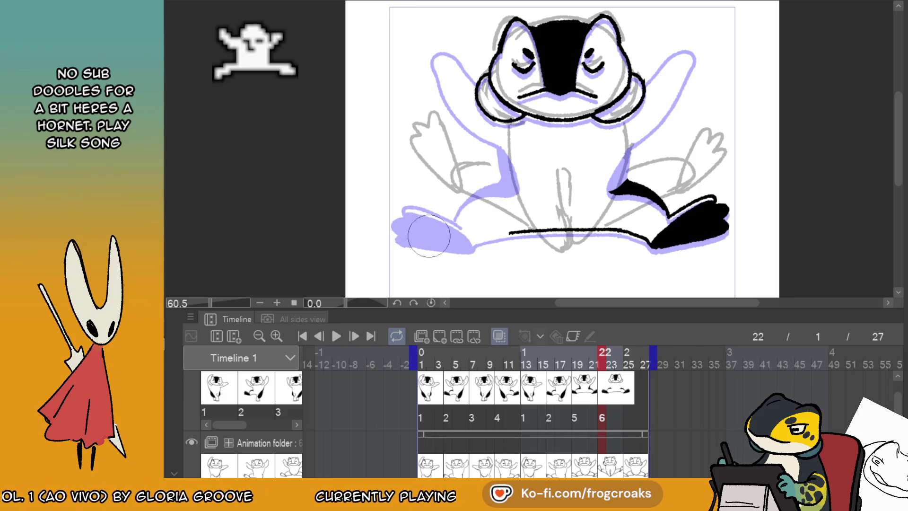
{"action": "key", "text": "ctrl+z"}
{"action": "mouse_move", "coordinate": [495, 189]}
{"action": "left_mouse_down"}
{"action": "mouse_move", "coordinate": [449, 208]}
{"action": "mouse_move", "coordinate": [481, 256]}
{"action": "mouse_move", "coordinate": [538, 230]}
{"action": "left_mouse_up"}
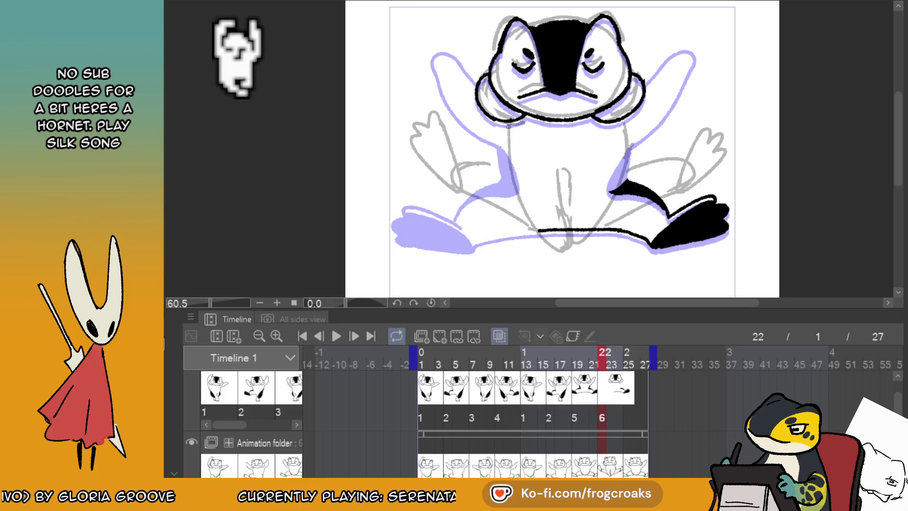
- Redraw a narrow body with joined legs and small triangle feet
{"action": "mouse_move", "coordinate": [534, 221]}
{"action": "left_mouse_down"}
{"action": "mouse_move", "coordinate": [551, 240]}
{"action": "mouse_move", "coordinate": [544, 230]}
{"action": "left_mouse_up"}
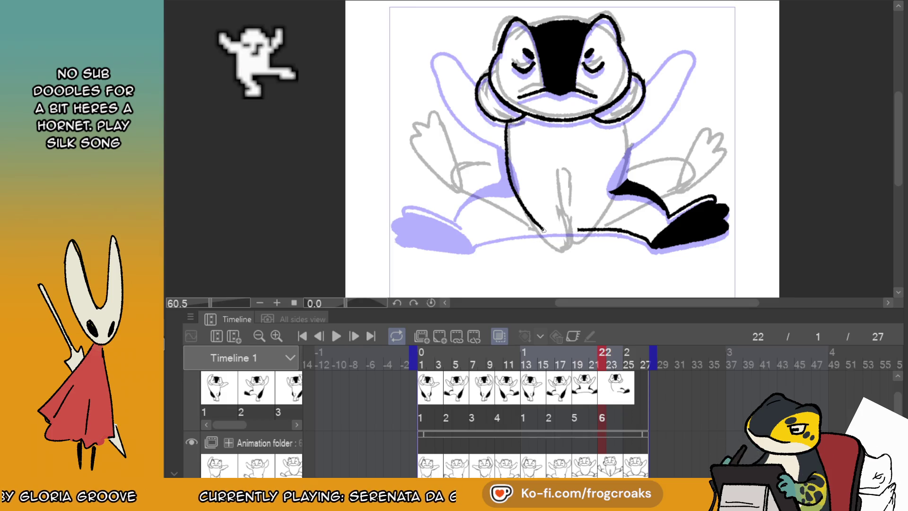
{"action": "left_click_drag", "start_coordinate": [558, 176], "coordinate": [559, 212]}
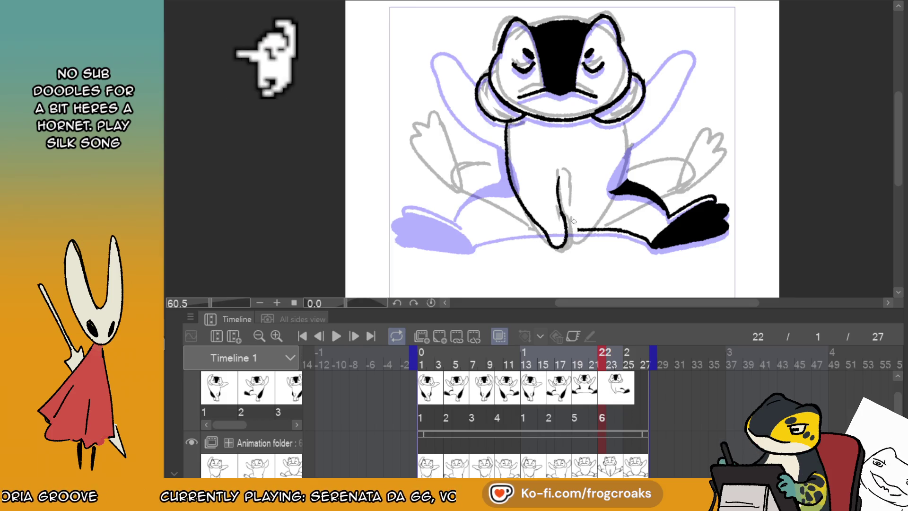
{"action": "mouse_move", "coordinate": [569, 246]}
{"action": "left_mouse_down"}
{"action": "mouse_move", "coordinate": [577, 250]}
{"action": "mouse_move", "coordinate": [580, 240]}
{"action": "left_mouse_up"}
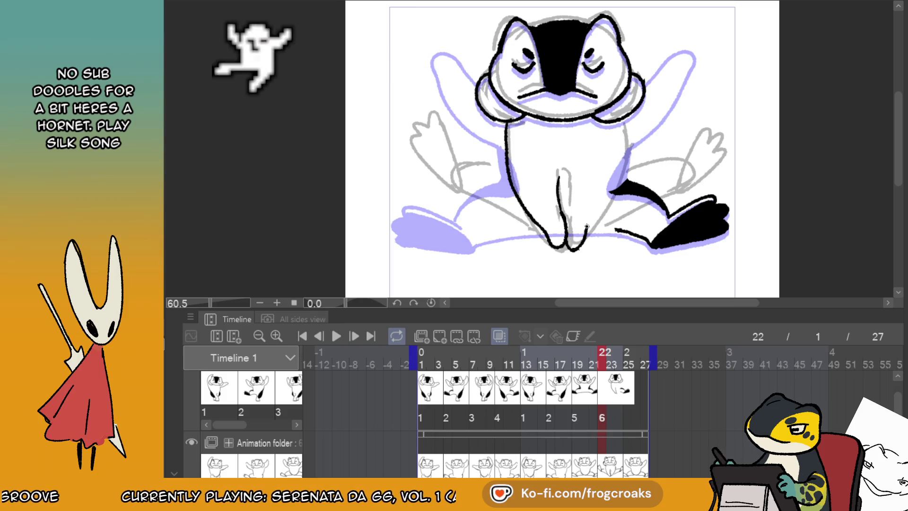
{"action": "mouse_move", "coordinate": [627, 165]}
{"action": "left_mouse_down"}
{"action": "mouse_move", "coordinate": [581, 244]}
{"action": "mouse_move", "coordinate": [629, 147]}
{"action": "left_mouse_up"}
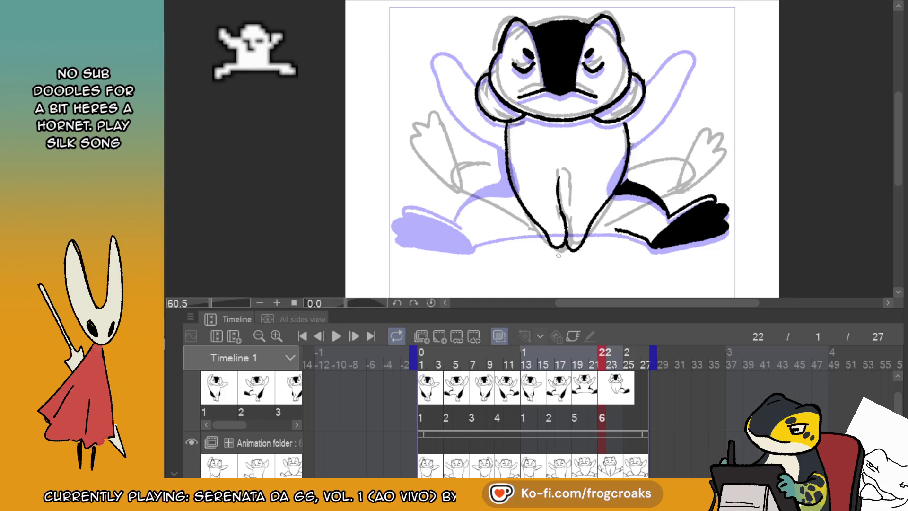
{"action": "mouse_move", "coordinate": [550, 252]}
{"action": "left_mouse_down"}
{"action": "mouse_move", "coordinate": [554, 283]}
{"action": "mouse_move", "coordinate": [564, 259]}
{"action": "mouse_move", "coordinate": [593, 275]}
{"action": "mouse_move", "coordinate": [582, 260]}
{"action": "left_mouse_up"}
{"action": "key", "text": "ctrl+z"}
{"action": "key", "text": "ctrl+z"}
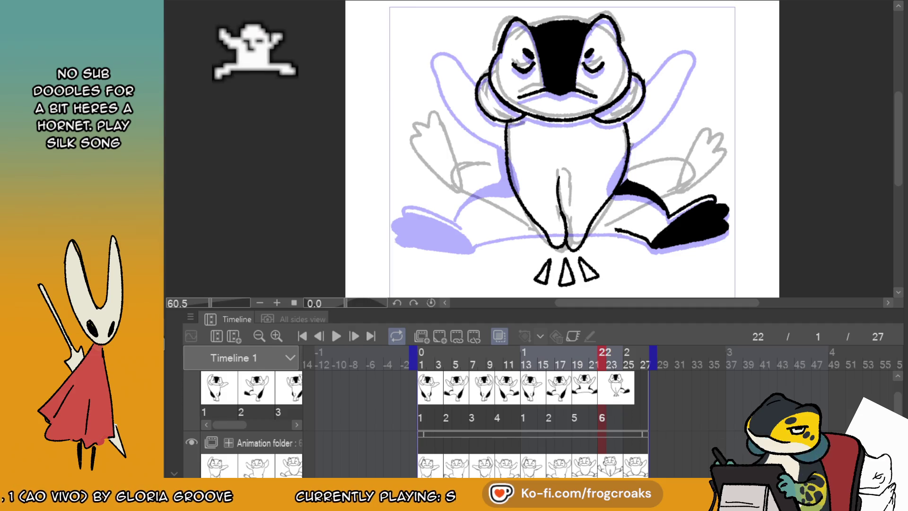
- Erase the lower-right foot shape and draw new left and right leg outlines
{"action": "key", "text": "e"}
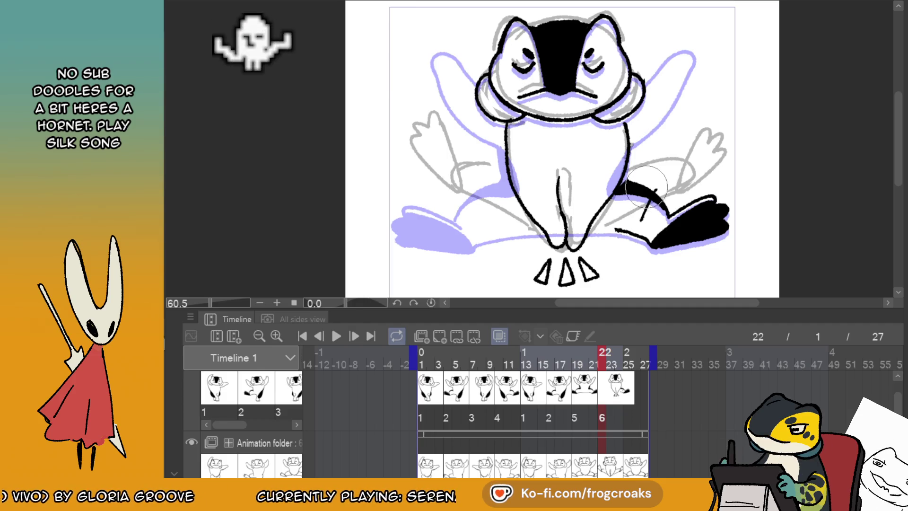
{"action": "mouse_move", "coordinate": [633, 187]}
{"action": "left_mouse_down"}
{"action": "mouse_move", "coordinate": [691, 222]}
{"action": "mouse_move", "coordinate": [694, 215]}
{"action": "left_mouse_up"}
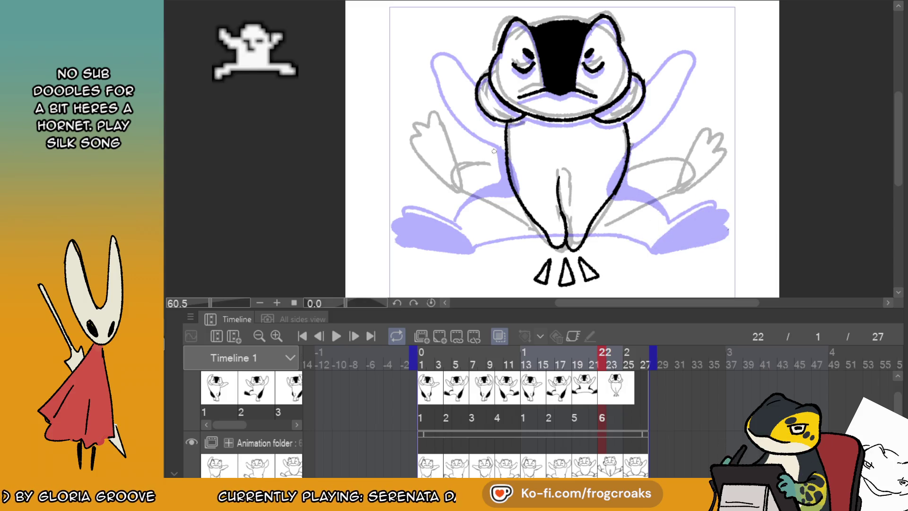
{"action": "key", "text": "p"}
{"action": "mouse_move", "coordinate": [508, 150]}
{"action": "left_mouse_down"}
{"action": "mouse_move", "coordinate": [446, 174]}
{"action": "mouse_move", "coordinate": [536, 233]}
{"action": "left_mouse_up"}
{"action": "key", "text": "ctrl+z"}
{"action": "left_click_drag", "start_coordinate": [447, 171], "coordinate": [508, 208]}
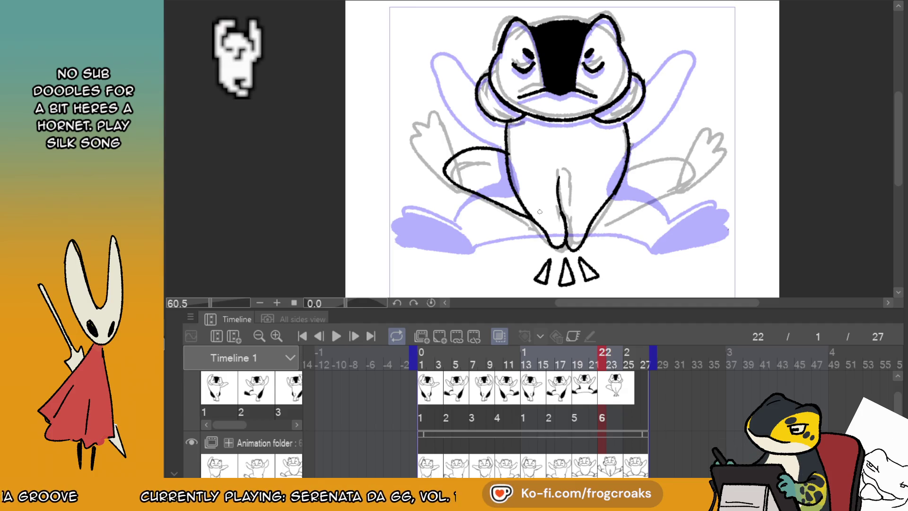
{"action": "left_click_drag", "start_coordinate": [593, 225], "coordinate": [652, 194]}
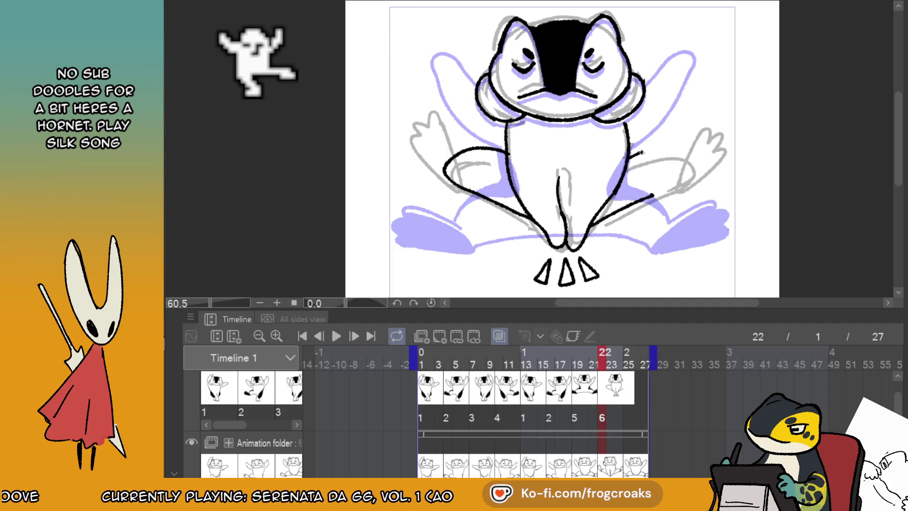
{"action": "mouse_move", "coordinate": [642, 152]}
{"action": "left_mouse_down"}
{"action": "mouse_move", "coordinate": [693, 159]}
{"action": "mouse_move", "coordinate": [645, 200]}
{"action": "left_mouse_up"}
{"action": "key", "text": "ctrl+z"}
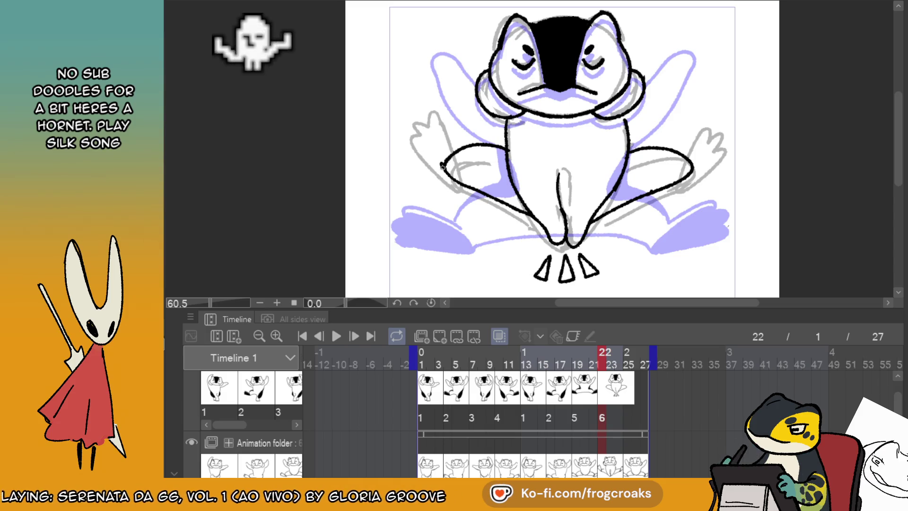
- Draw a raised left hand beside the penguin's left arm
{"action": "mouse_move", "coordinate": [443, 99]}
{"action": "left_mouse_down"}
{"action": "mouse_move", "coordinate": [418, 113]}
{"action": "mouse_move", "coordinate": [438, 164]}
{"action": "left_mouse_up"}
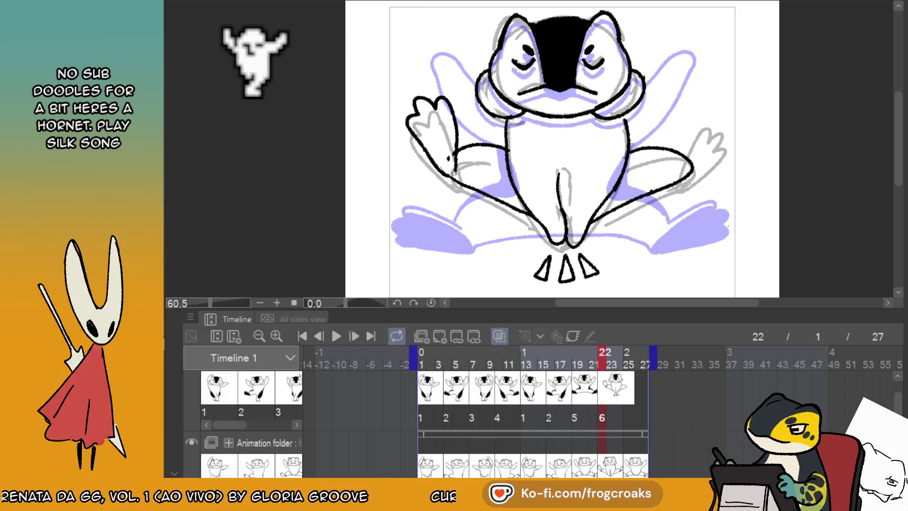
{"action": "mouse_move", "coordinate": [437, 97]}
{"action": "left_mouse_down"}
{"action": "mouse_move", "coordinate": [452, 128]}
{"action": "mouse_move", "coordinate": [453, 111]}
{"action": "left_mouse_up"}
{"action": "mouse_move", "coordinate": [457, 144]}
{"action": "left_mouse_down"}
{"action": "mouse_move", "coordinate": [450, 99]}
{"action": "mouse_move", "coordinate": [428, 82]}
{"action": "mouse_move", "coordinate": [454, 111]}
{"action": "mouse_move", "coordinate": [430, 87]}
{"action": "left_mouse_up"}
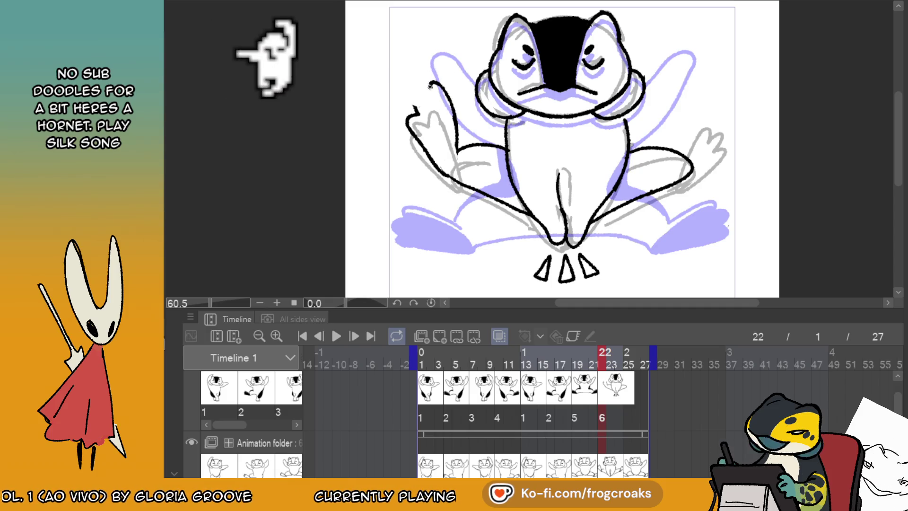
{"action": "mouse_move", "coordinate": [418, 141]}
{"action": "left_mouse_down"}
{"action": "mouse_move", "coordinate": [402, 106]}
{"action": "mouse_move", "coordinate": [432, 85]}
{"action": "left_mouse_up"}
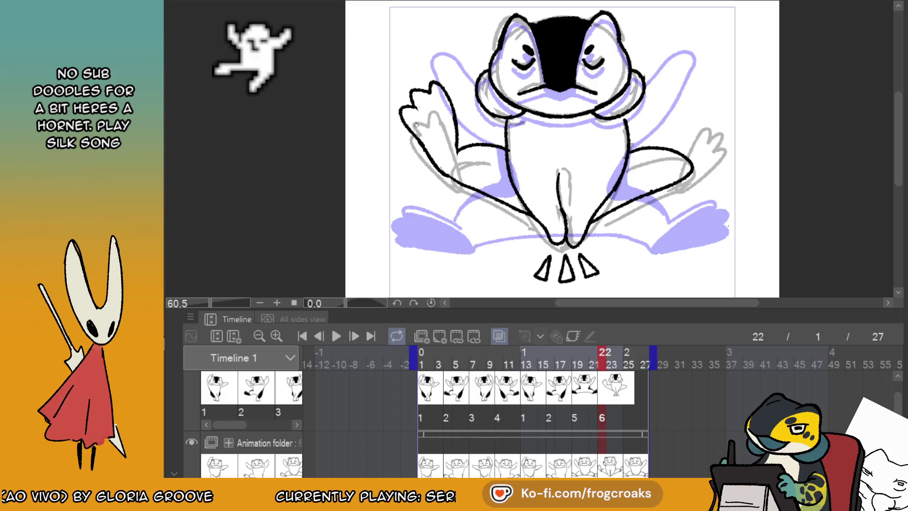
{"action": "mouse_move", "coordinate": [412, 140]}
{"action": "left_mouse_down"}
{"action": "mouse_move", "coordinate": [418, 97]}
{"action": "mouse_move", "coordinate": [408, 125]}
{"action": "mouse_move", "coordinate": [420, 139]}
{"action": "mouse_move", "coordinate": [432, 85]}
{"action": "mouse_move", "coordinate": [428, 116]}
{"action": "mouse_move", "coordinate": [445, 103]}
{"action": "mouse_move", "coordinate": [442, 173]}
{"action": "left_mouse_up"}
{"action": "key", "text": "ctrl+z"}
{"action": "left_click_drag", "start_coordinate": [410, 126], "coordinate": [444, 169]}
- Outline a shorter right arm and hand, then fill both hands solid black
{"action": "mouse_move", "coordinate": [695, 163]}
{"action": "left_mouse_down"}
{"action": "mouse_move", "coordinate": [678, 184]}
{"action": "mouse_move", "coordinate": [722, 120]}
{"action": "left_mouse_up"}
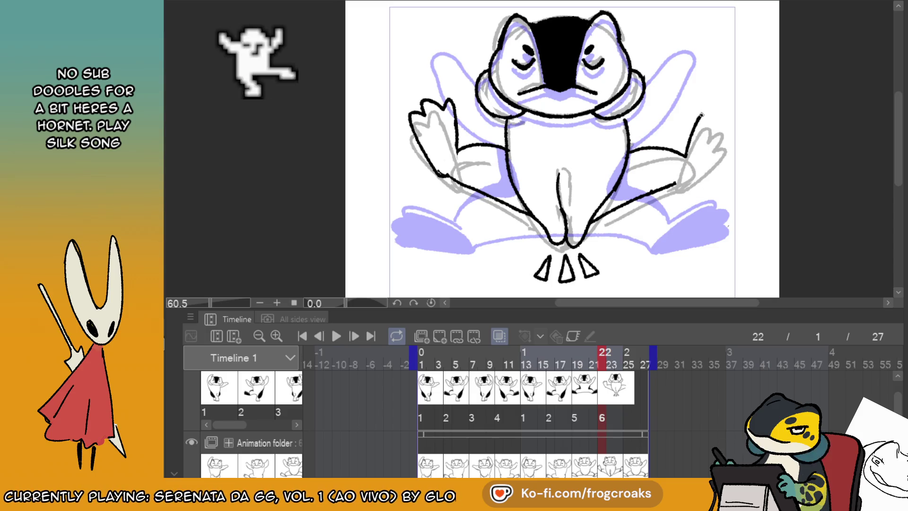
{"action": "key", "text": "ctrl+z"}
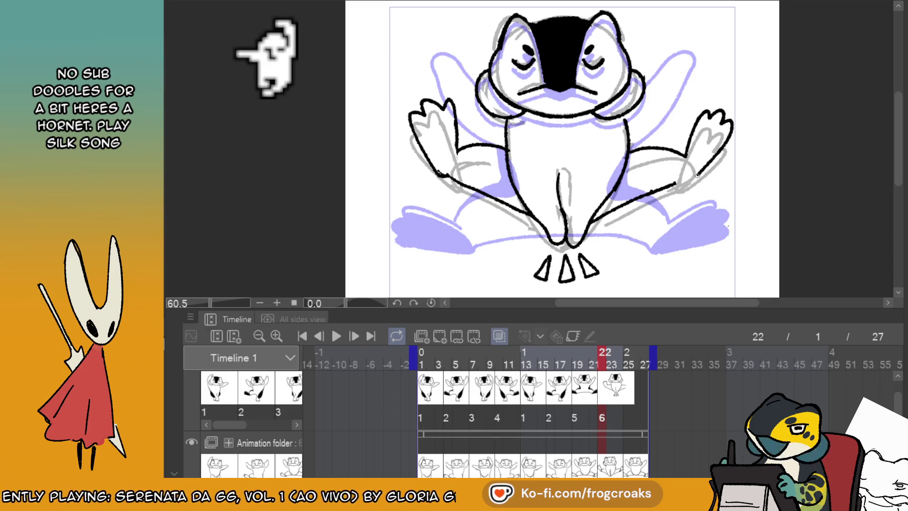
{"action": "mouse_move", "coordinate": [684, 157]}
{"action": "left_mouse_down"}
{"action": "mouse_move", "coordinate": [701, 107]}
{"action": "mouse_move", "coordinate": [715, 108]}
{"action": "left_mouse_up"}
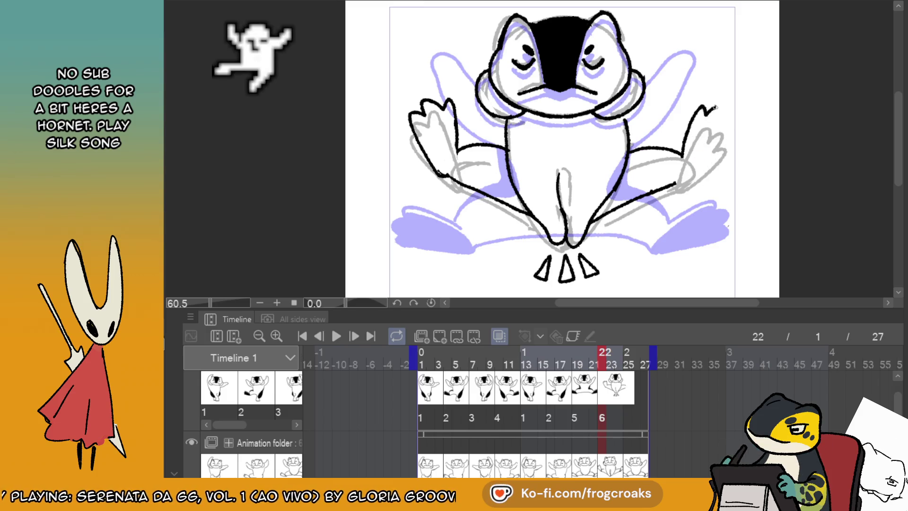
{"action": "left_click_drag", "start_coordinate": [718, 151], "coordinate": [676, 185]}
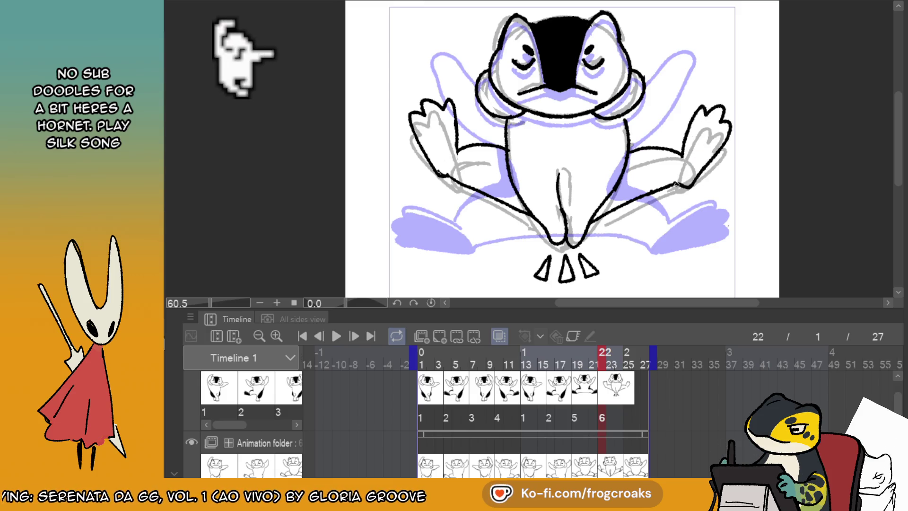
{"action": "left_click_drag", "start_coordinate": [695, 133], "coordinate": [685, 175]}
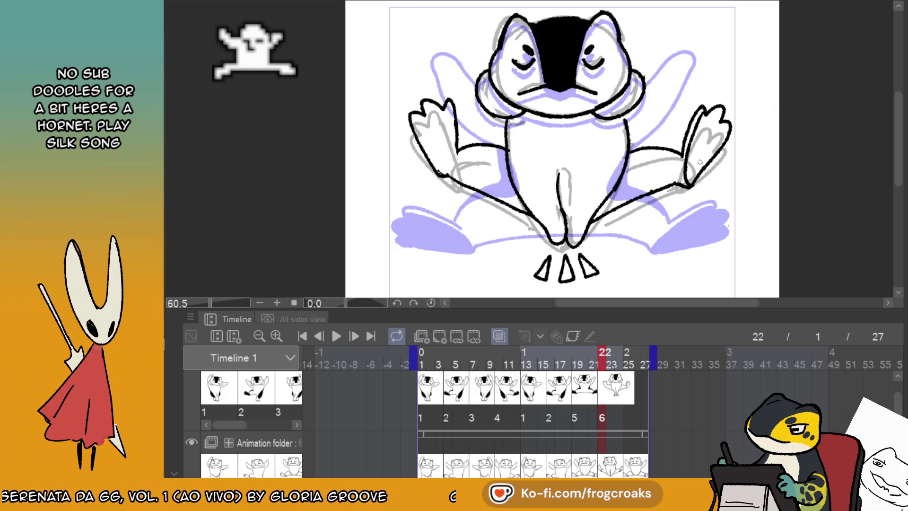
{"action": "left_click_drag", "start_coordinate": [452, 117], "coordinate": [445, 177]}
{"action": "key", "text": "ctrl+z"}
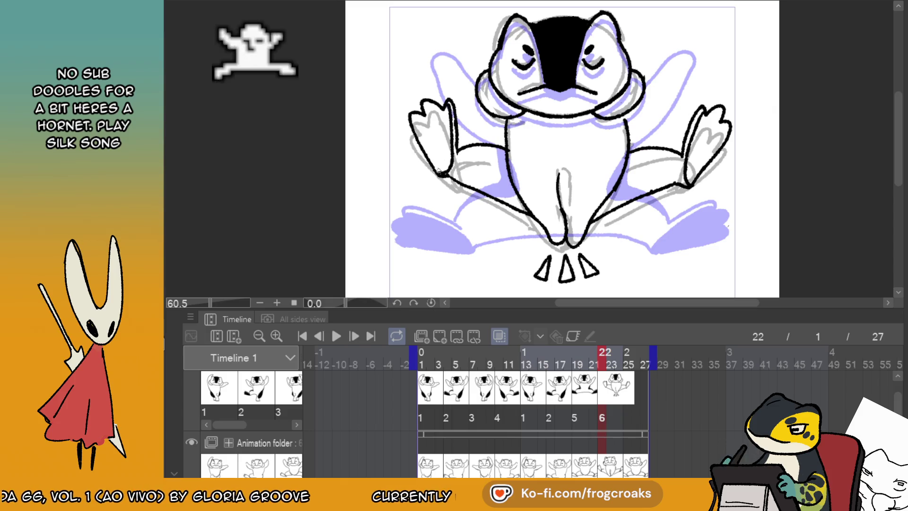
{"action": "left_click", "coordinate": [440, 127]}
{"action": "left_click", "coordinate": [714, 145]}
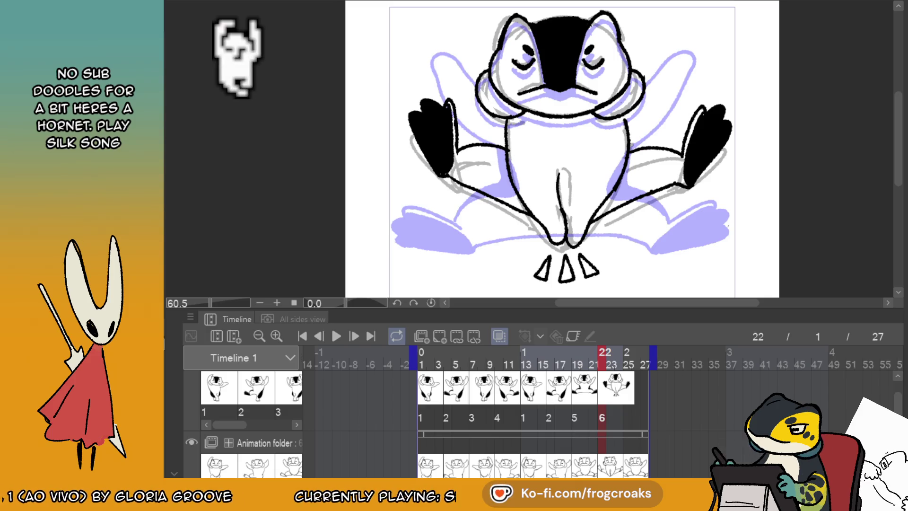
- Shade the arms, draw two torso dividing lines, and fill both torso sides black
{"action": "left_click_drag", "start_coordinate": [503, 161], "coordinate": [496, 151]}
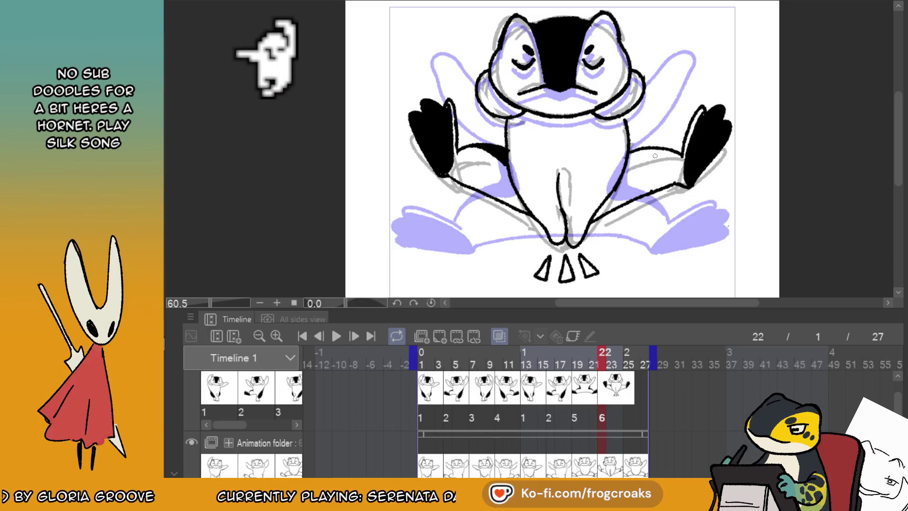
{"action": "left_click_drag", "start_coordinate": [634, 155], "coordinate": [647, 155]}
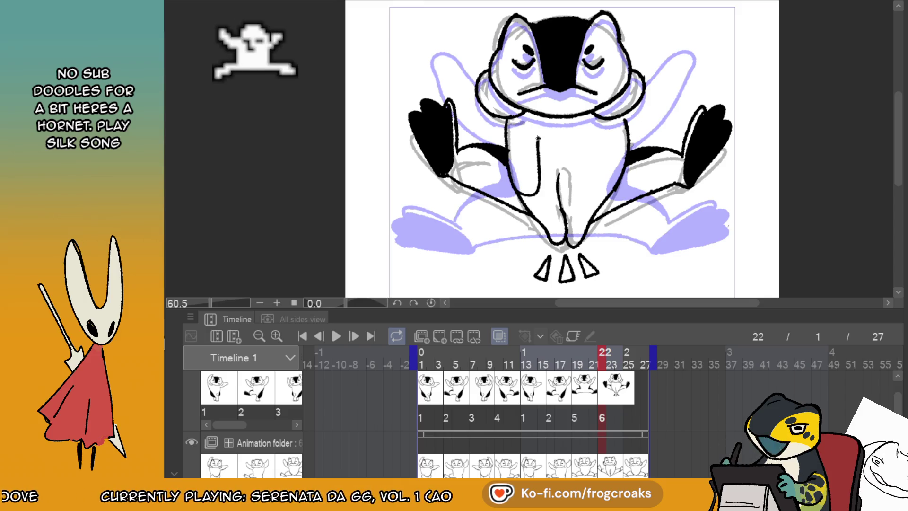
{"action": "mouse_move", "coordinate": [514, 163]}
{"action": "left_mouse_down"}
{"action": "mouse_move", "coordinate": [540, 163]}
{"action": "mouse_move", "coordinate": [541, 118]}
{"action": "left_mouse_up"}
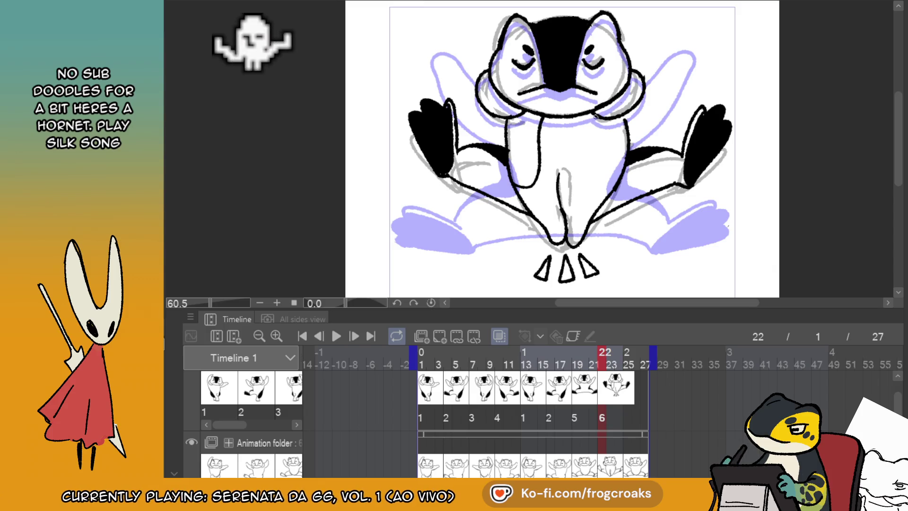
{"action": "mouse_move", "coordinate": [601, 116]}
{"action": "left_mouse_down"}
{"action": "mouse_move", "coordinate": [598, 185]}
{"action": "mouse_move", "coordinate": [569, 214]}
{"action": "left_mouse_up"}
{"action": "key", "text": "ctrl+z"}
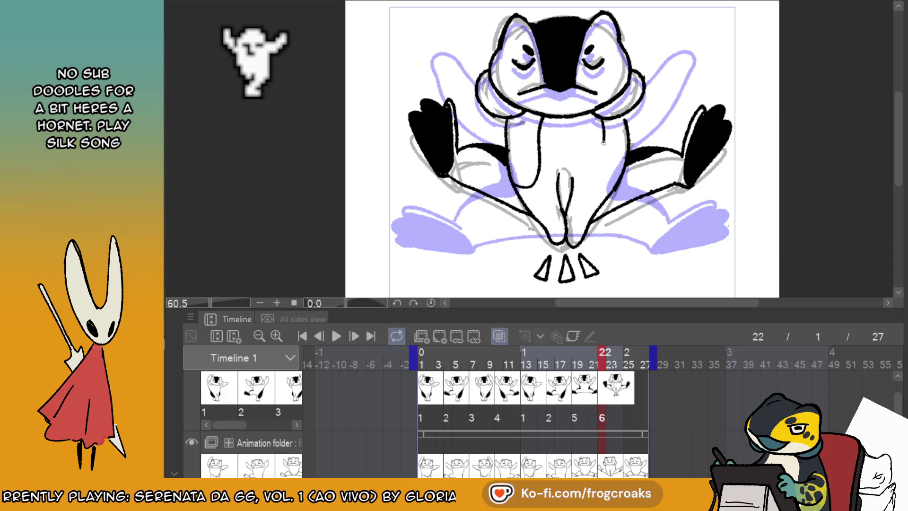
{"action": "left_click_drag", "start_coordinate": [599, 120], "coordinate": [596, 188]}
{"action": "left_click", "coordinate": [525, 137]}
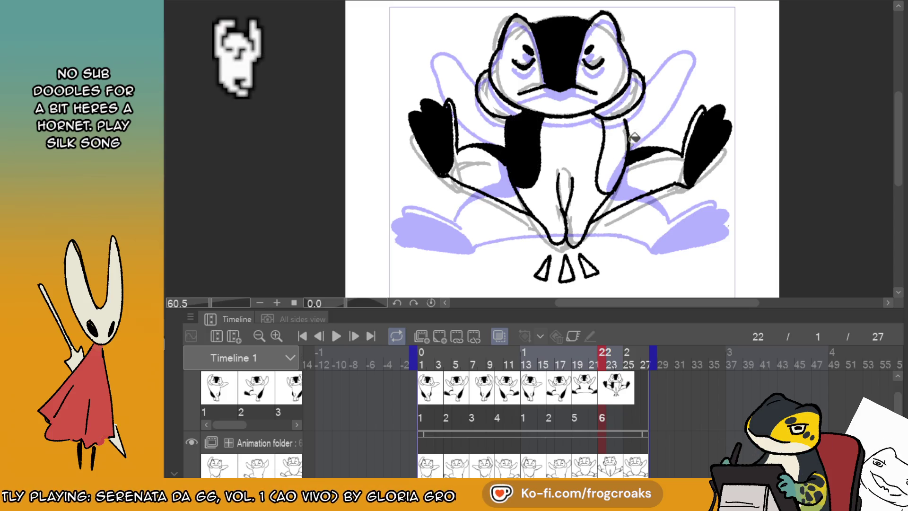
{"action": "left_click", "coordinate": [622, 126]}
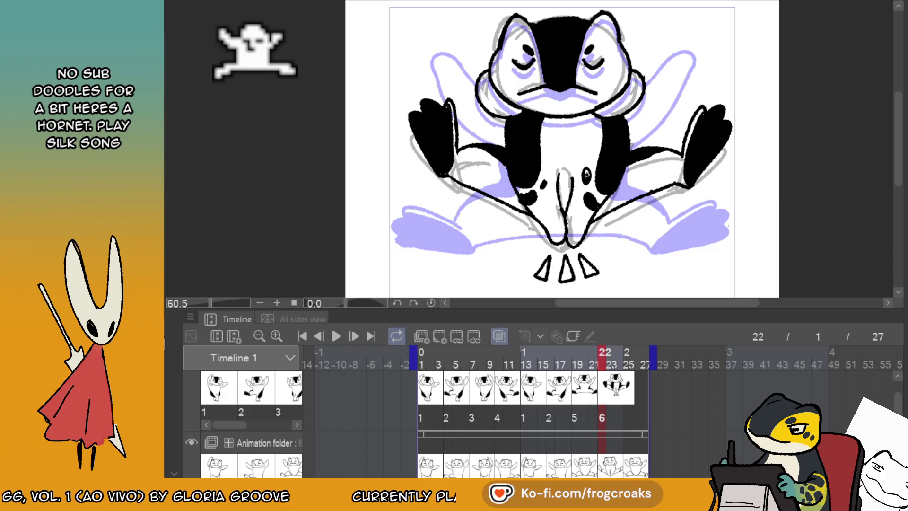
{"action": "scroll", "coordinate": [593, 160], "scroll_direction": "down", "scroll_amount": 3}
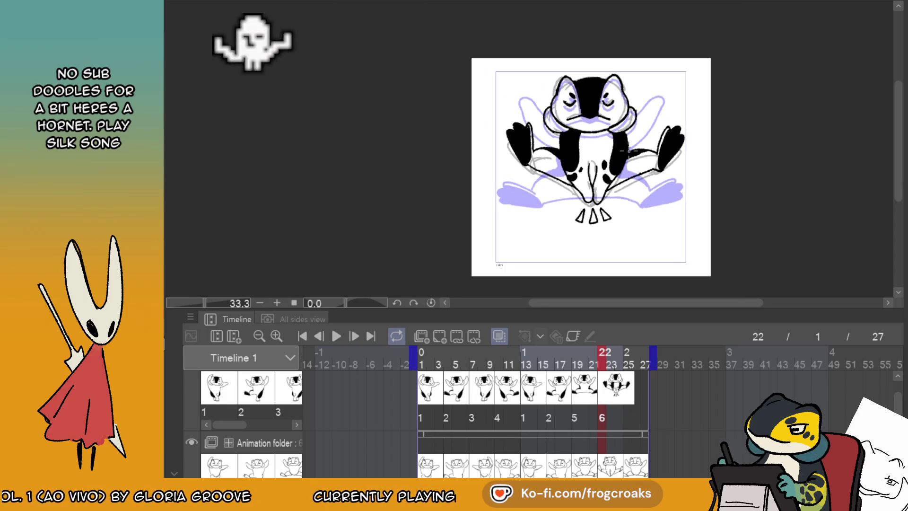
- Assign drawing 5 to frame 25, turn off onion skin, and start playback
{"action": "scroll", "coordinate": [650, 194], "scroll_direction": "up", "scroll_amount": 2}
{"action": "scroll", "coordinate": [649, 194], "scroll_direction": "down", "scroll_amount": 1}
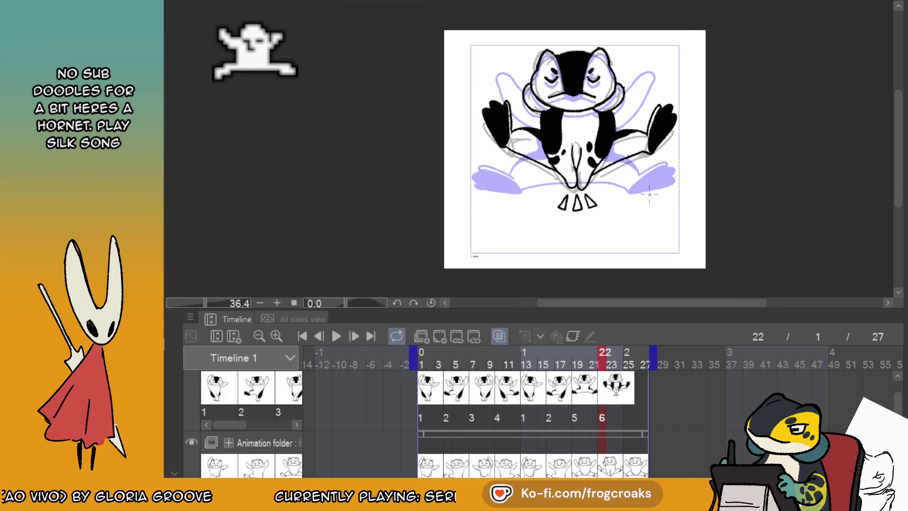
{"action": "left_click", "coordinate": [630, 400]}
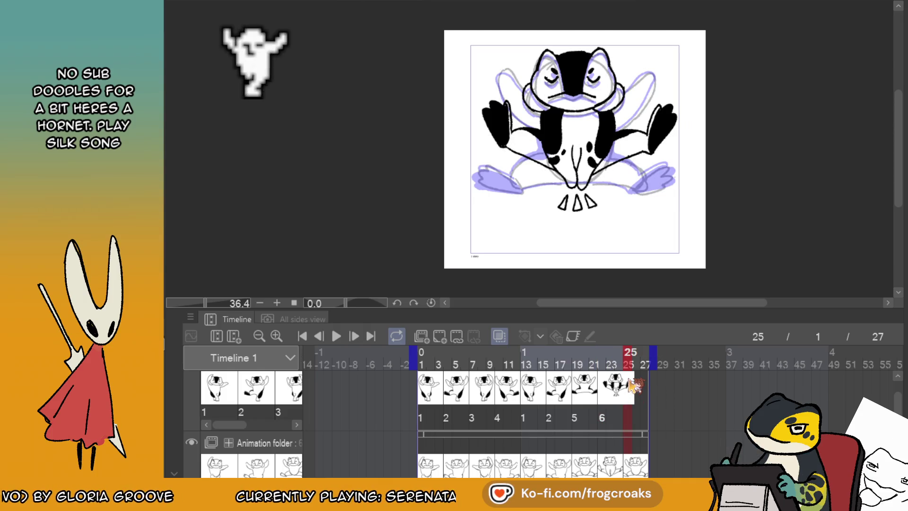
{"action": "key", "text": "5"}
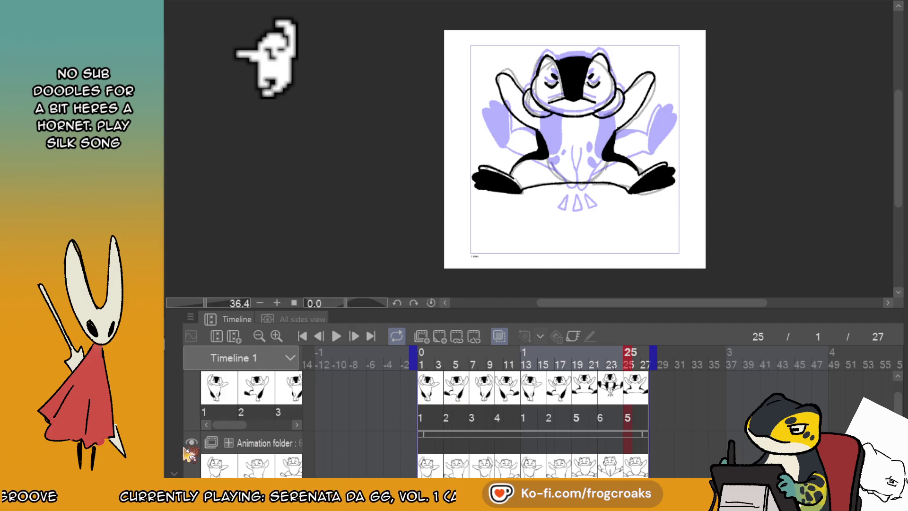
{"action": "scroll", "coordinate": [378, 412], "scroll_direction": "up", "scroll_amount": 1}
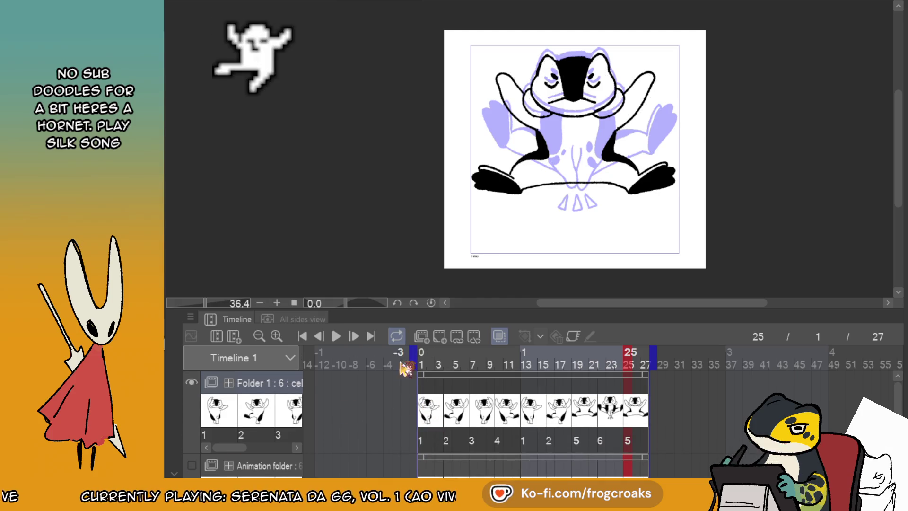
{"action": "left_click", "coordinate": [501, 338]}
{"action": "left_click", "coordinate": [338, 341]}
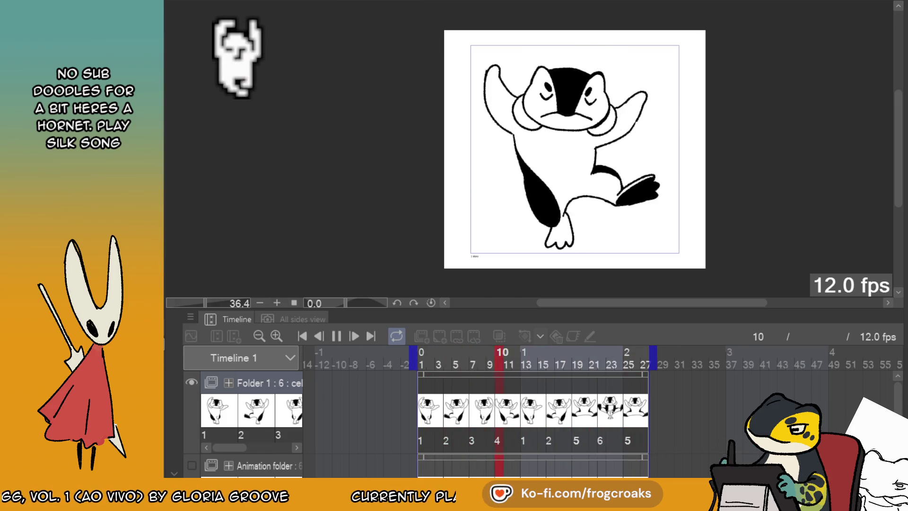
- Stop playback, inspect frames 8 and 2, replay the dance, then select the Paper layer
{"action": "left_click", "coordinate": [435, 403]}
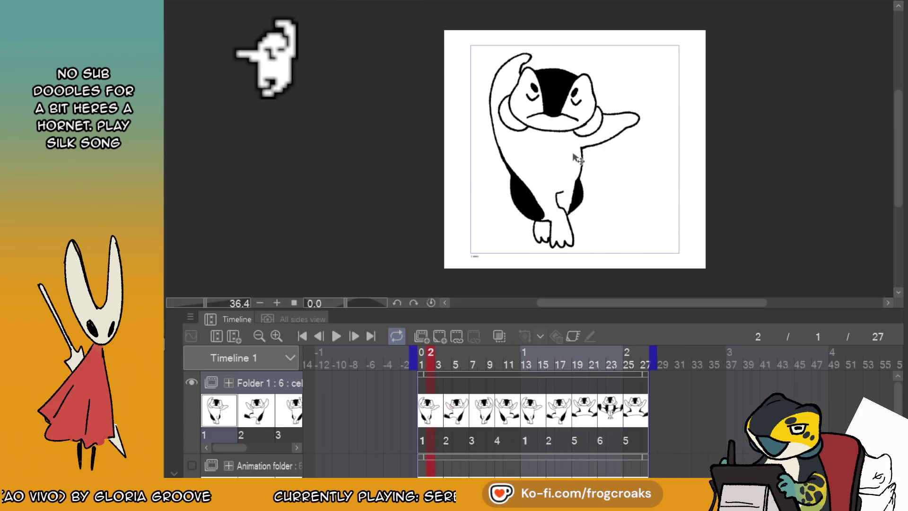
{"action": "left_click", "coordinate": [482, 419]}
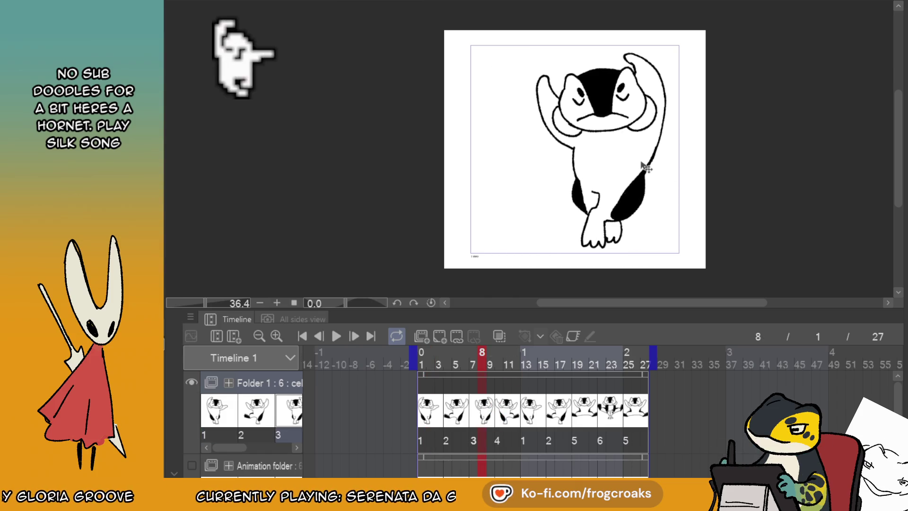
{"action": "left_click", "coordinate": [430, 409]}
{"action": "left_click", "coordinate": [337, 337]}
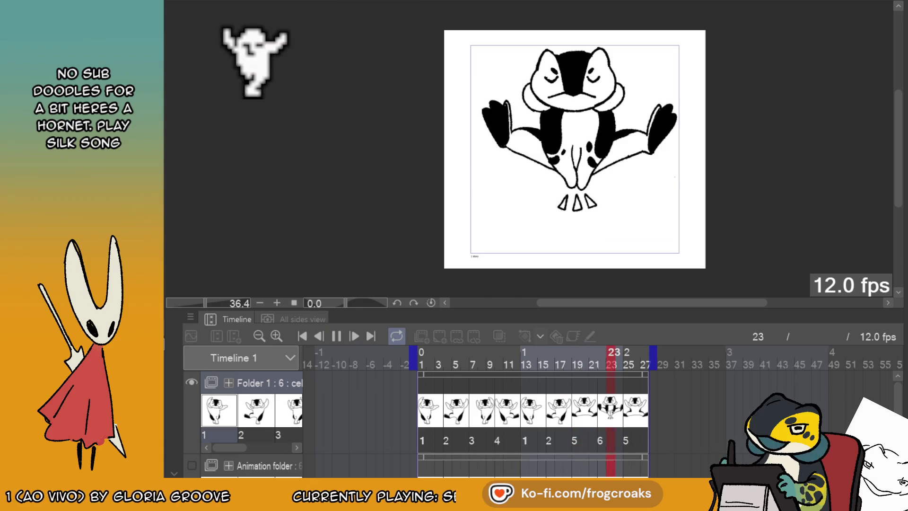
{"action": "left_click", "coordinate": [431, 422]}
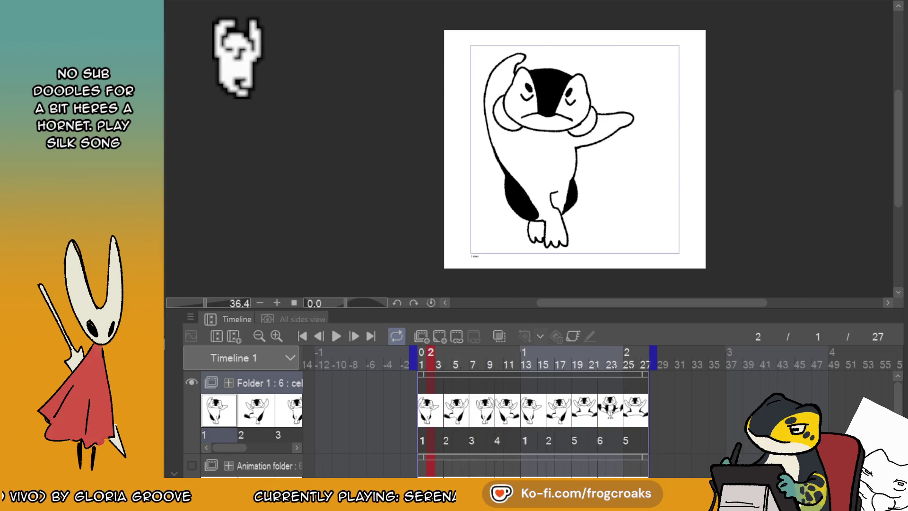
{"action": "left_click", "coordinate": [255, 465]}
{"action": "left_click", "coordinate": [255, 465]}
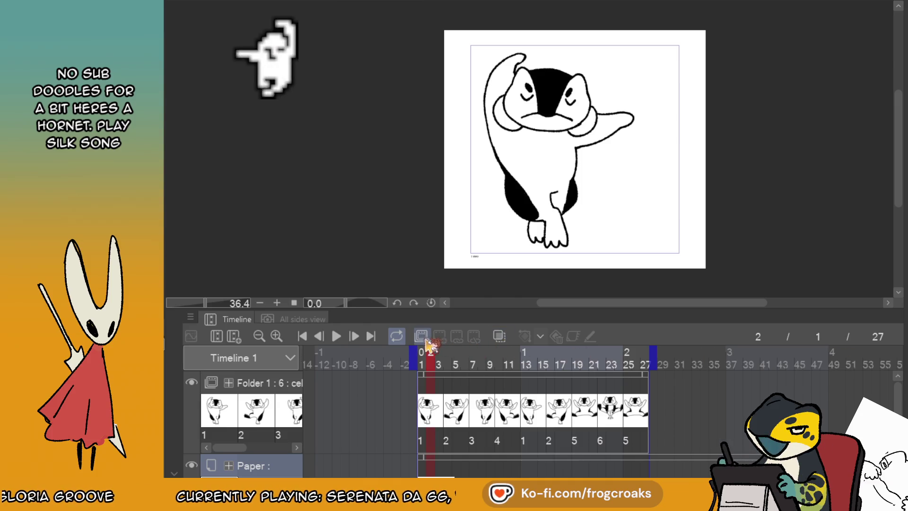
- Create Folder 2 with a cel at frame 1, make the paper grey, and select outside the penguin
{"action": "left_click", "coordinate": [421, 336]}
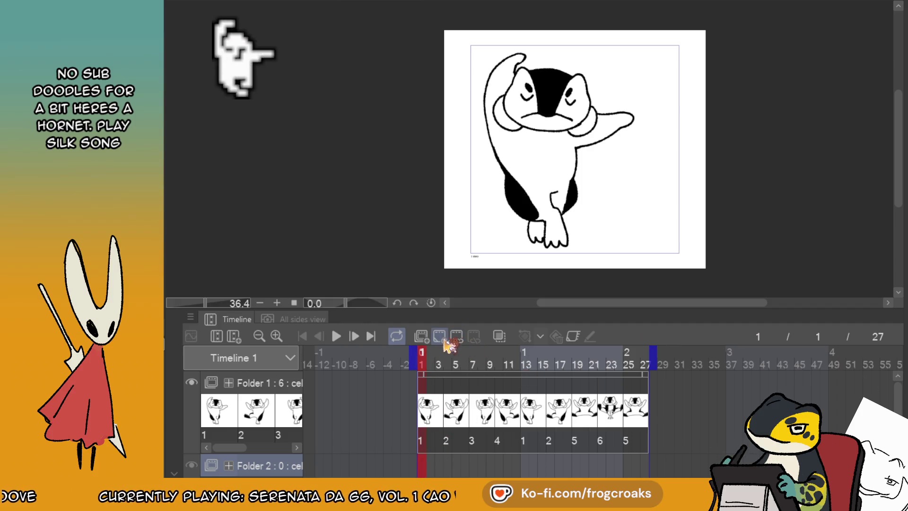
{"action": "left_click", "coordinate": [441, 341]}
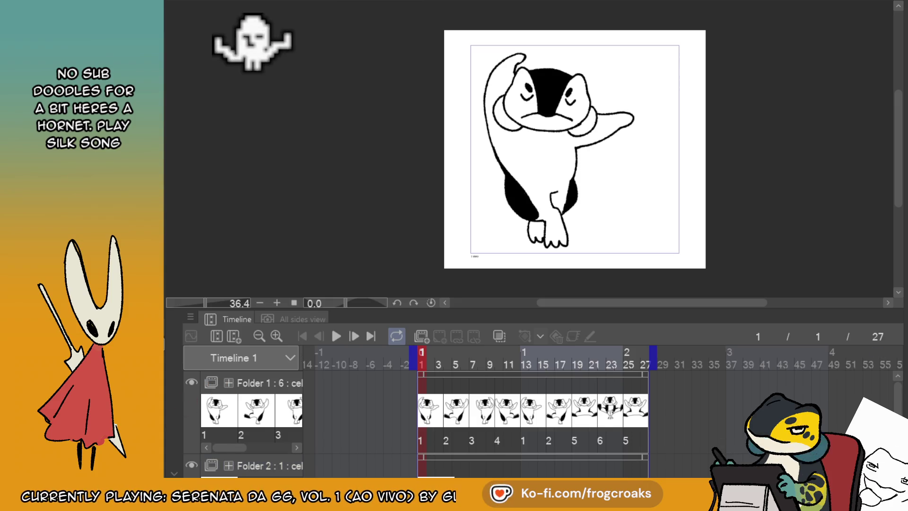
{"action": "left_click", "coordinate": [786, 217]}
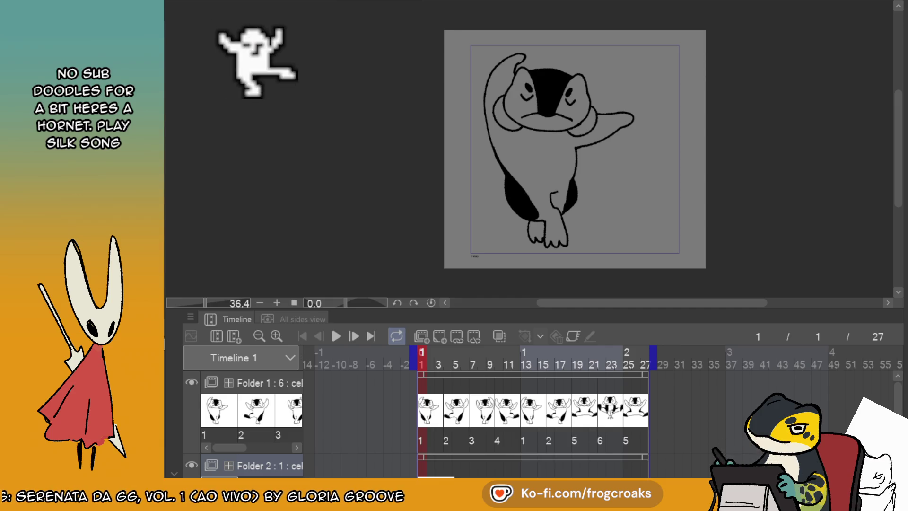
{"action": "left_click", "coordinate": [641, 168]}
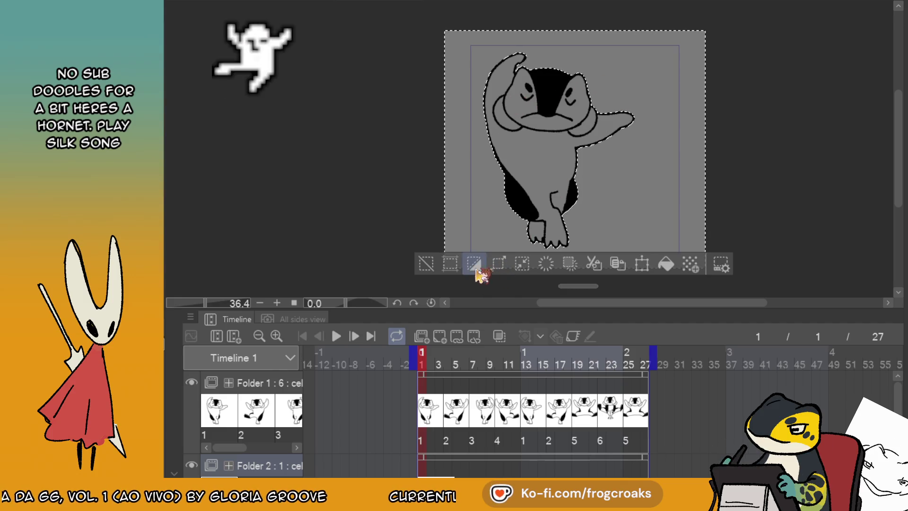
- Fill the penguin silhouettes white on new colour cels for frames 1 and 4
{"action": "left_click", "coordinate": [476, 265]}
{"action": "left_click", "coordinate": [649, 264]}
{"action": "left_click", "coordinate": [411, 262]}
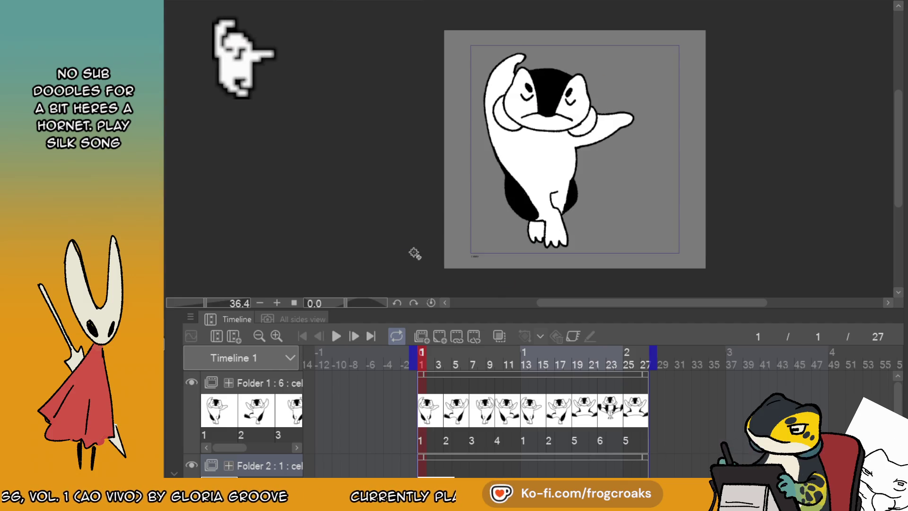
{"action": "left_click", "coordinate": [448, 468]}
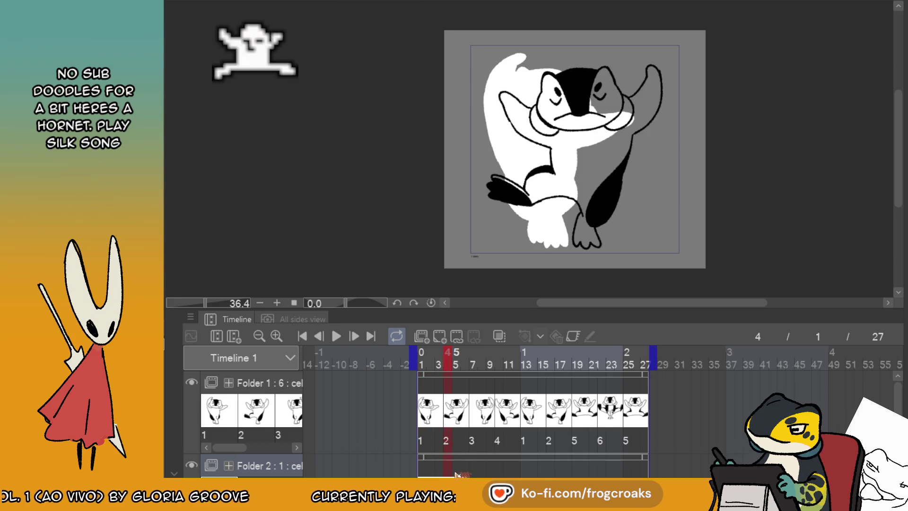
{"action": "left_click", "coordinate": [447, 352]}
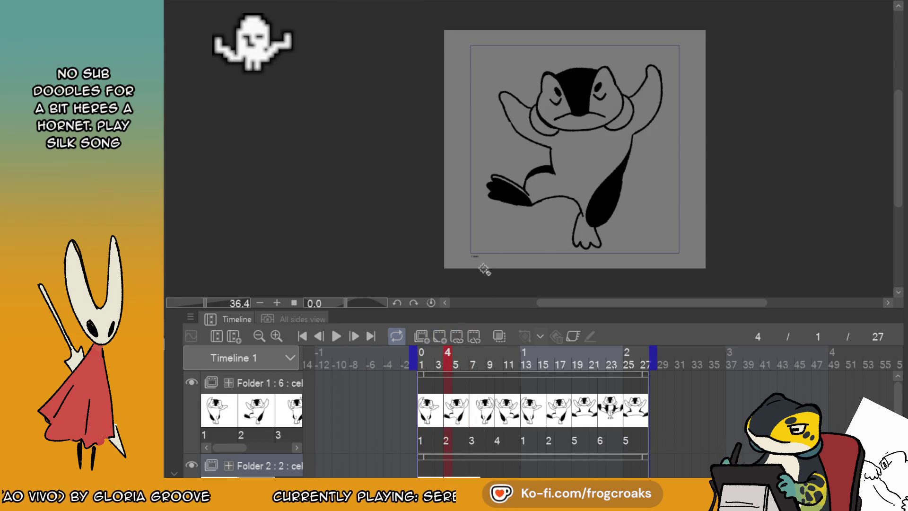
{"action": "left_click", "coordinate": [529, 156]}
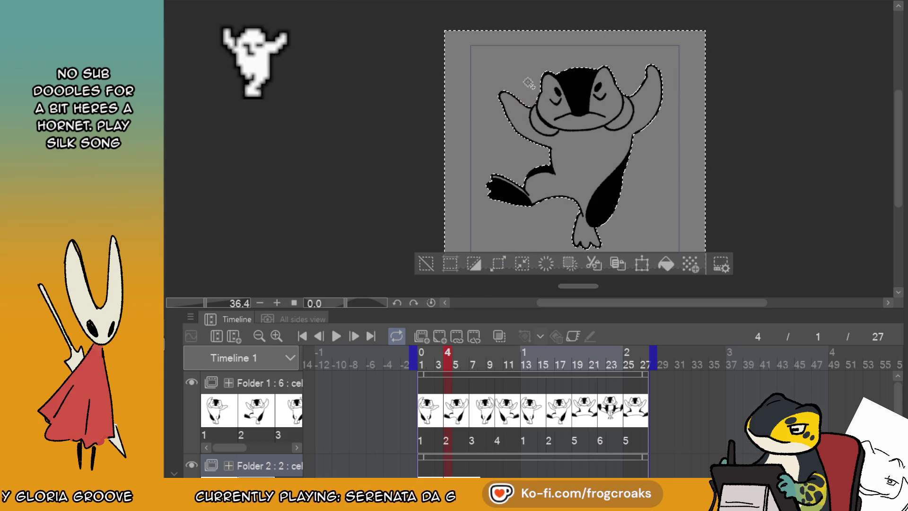
{"action": "left_click", "coordinate": [665, 264]}
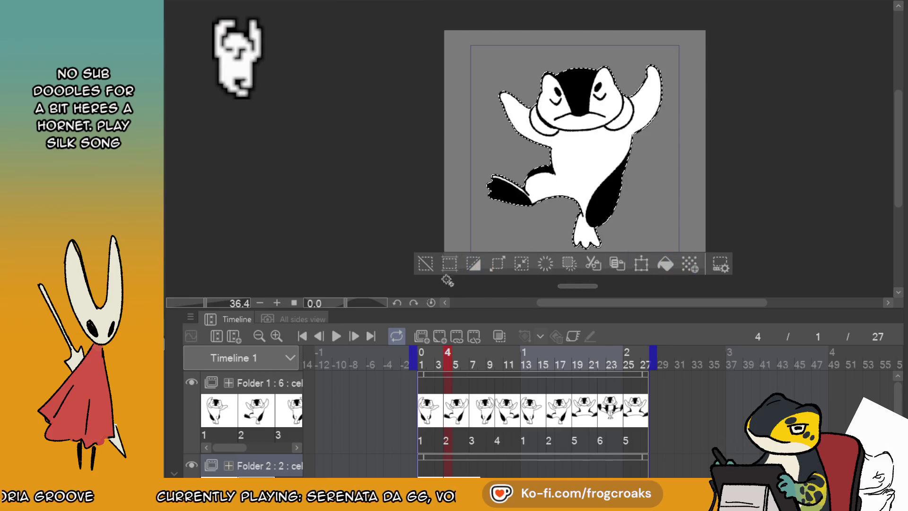
{"action": "left_click", "coordinate": [425, 264]}
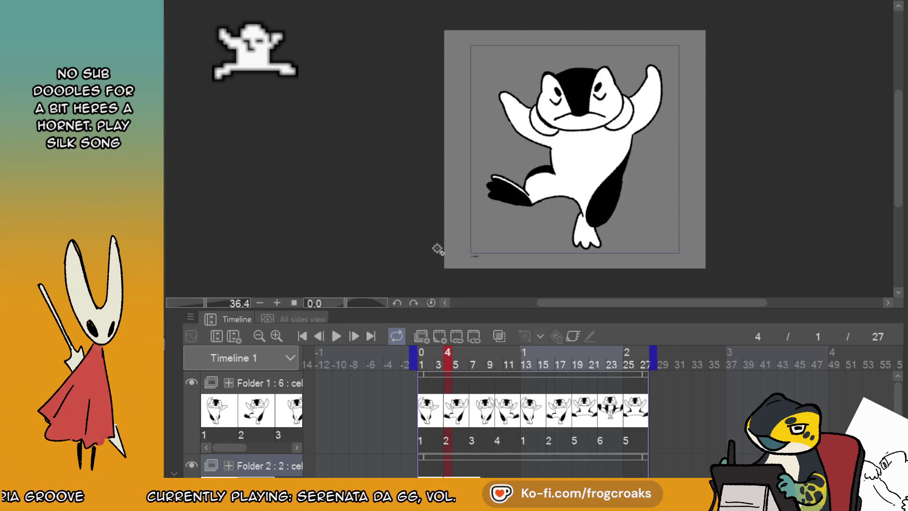
- Add a colour cel at frame 7 and fill its penguin silhouette white
{"action": "left_click", "coordinate": [474, 472]}
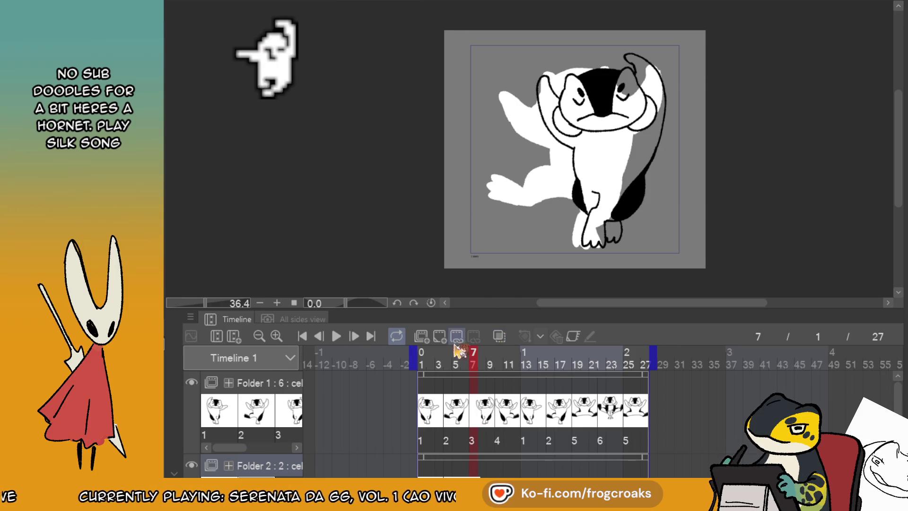
{"action": "left_click", "coordinate": [439, 336]}
{"action": "left_click", "coordinate": [577, 228]}
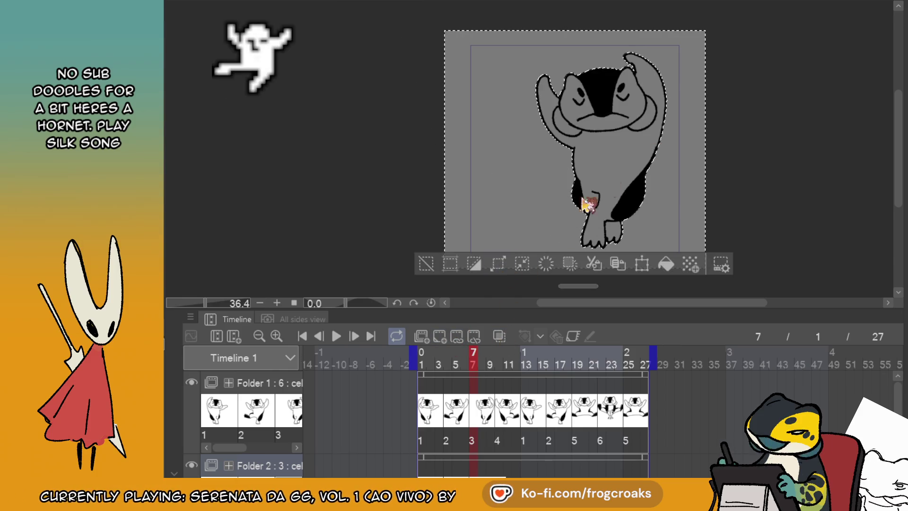
{"action": "left_click", "coordinate": [473, 263]}
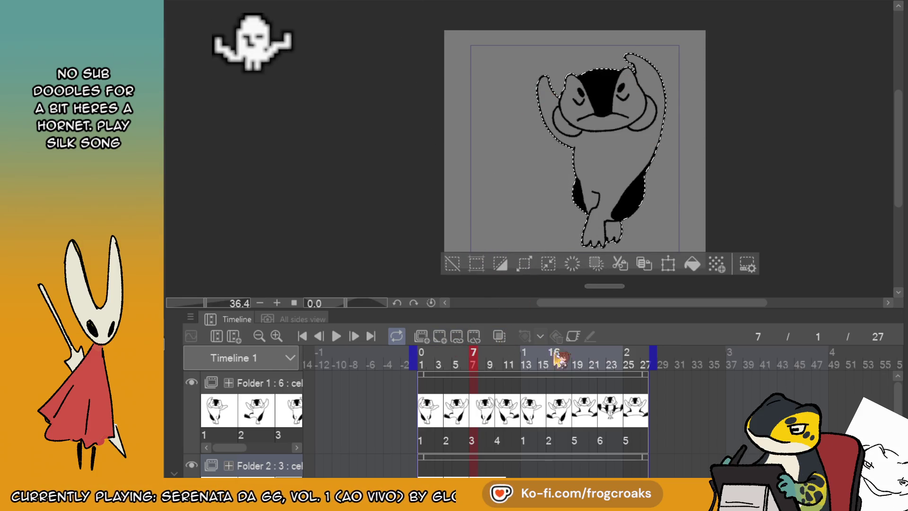
{"action": "left_click", "coordinate": [692, 263]}
{"action": "left_click", "coordinate": [452, 263]}
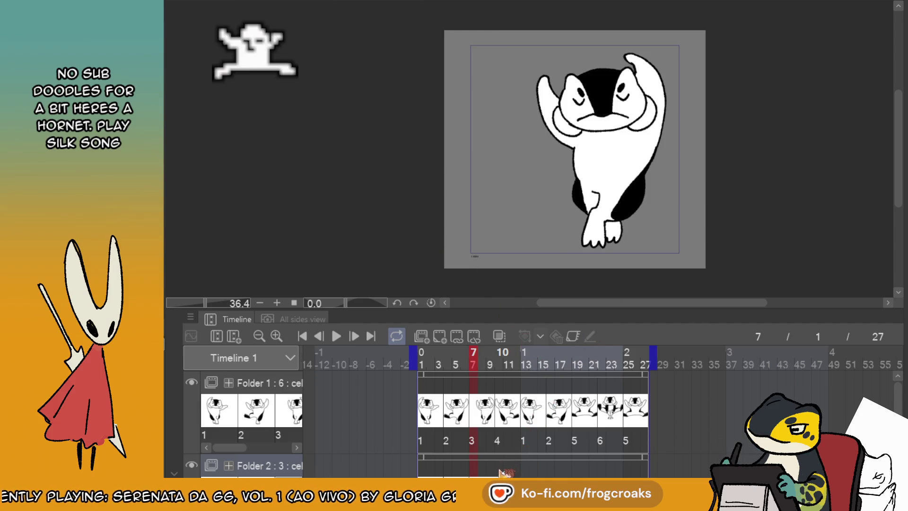
- Give frame 10 a new colour cel with a white-filled penguin
{"action": "left_click", "coordinate": [502, 471]}
{"action": "left_click", "coordinate": [439, 336]}
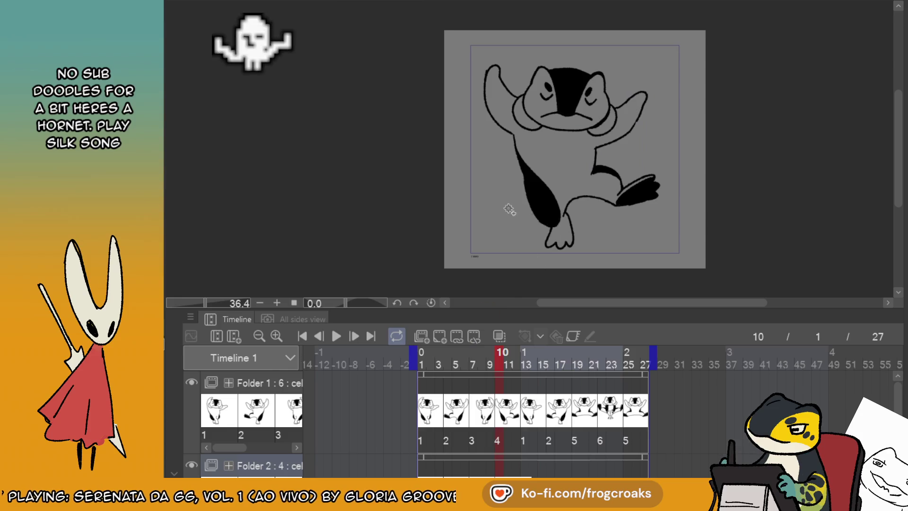
{"action": "left_click", "coordinate": [509, 209]}
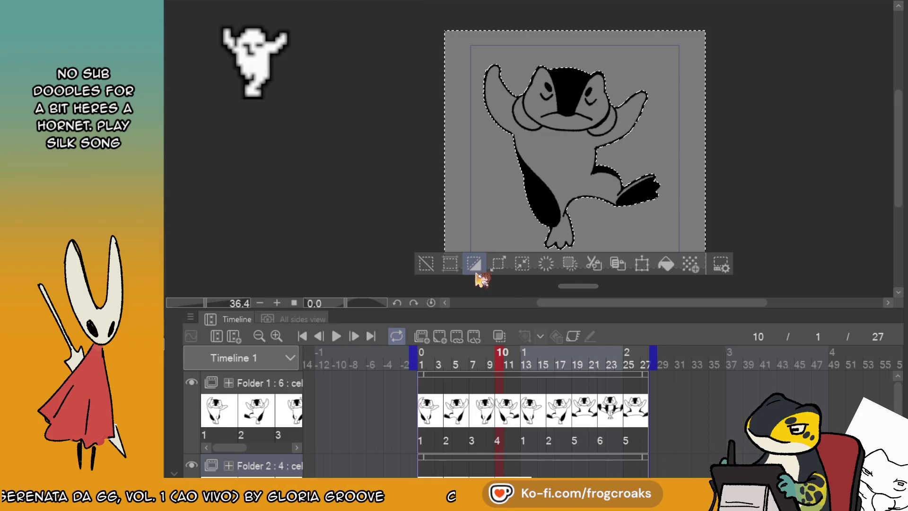
{"action": "left_click", "coordinate": [665, 263]}
{"action": "left_click", "coordinate": [426, 264]}
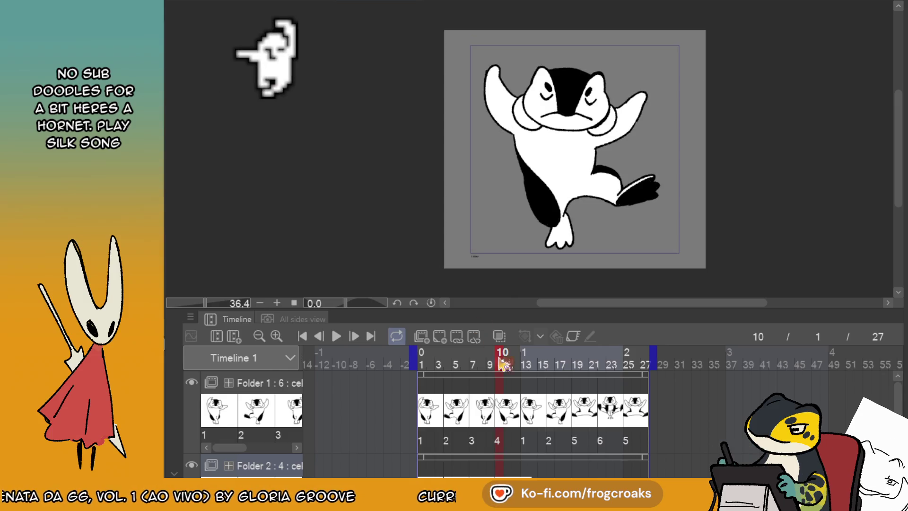
- Browse frames 13 and 16 and zoom the canvas out slightly
{"action": "left_click", "coordinate": [533, 474]}
{"action": "left_click", "coordinate": [525, 473]}
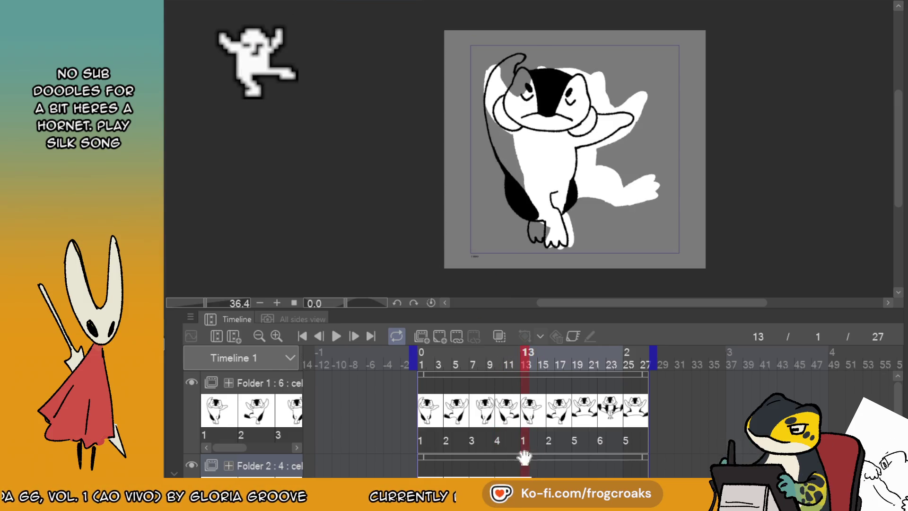
{"action": "key", "text": "Home"}
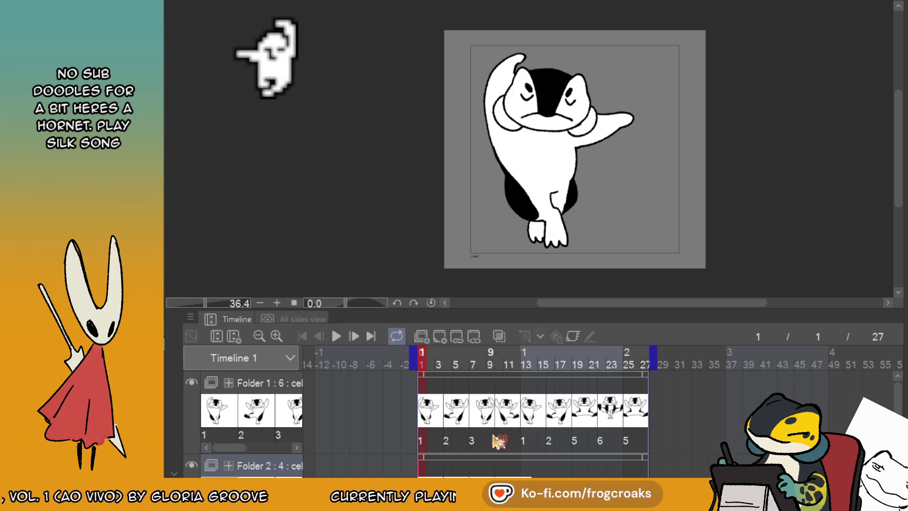
{"action": "left_click", "coordinate": [530, 457]}
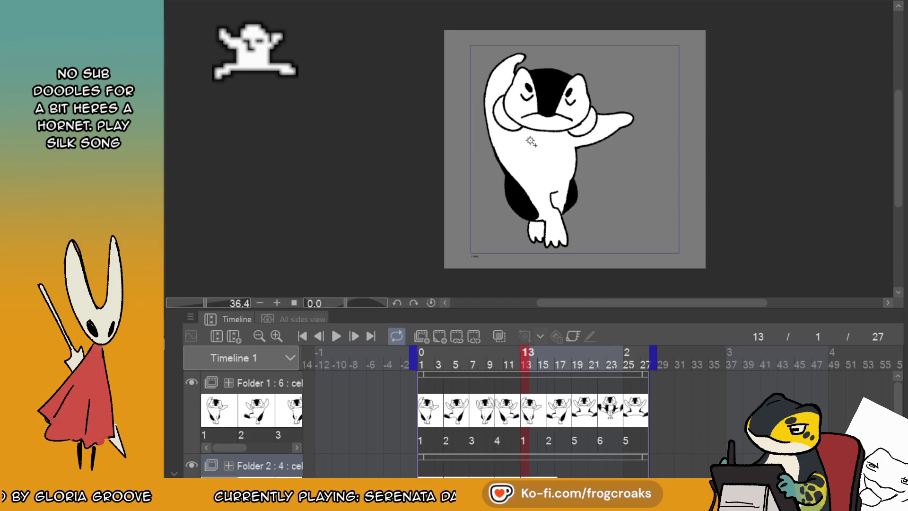
{"action": "left_click", "coordinate": [555, 475]}
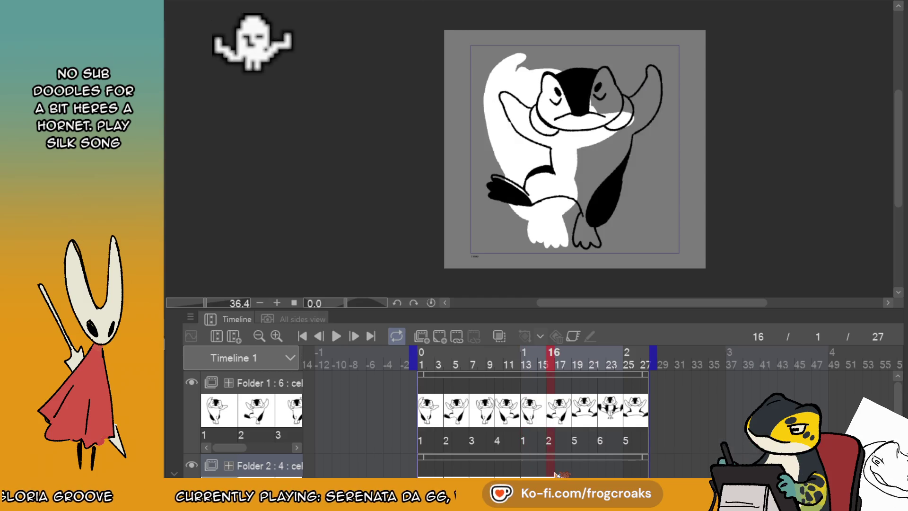
{"action": "key", "text": "ctrl+minus"}
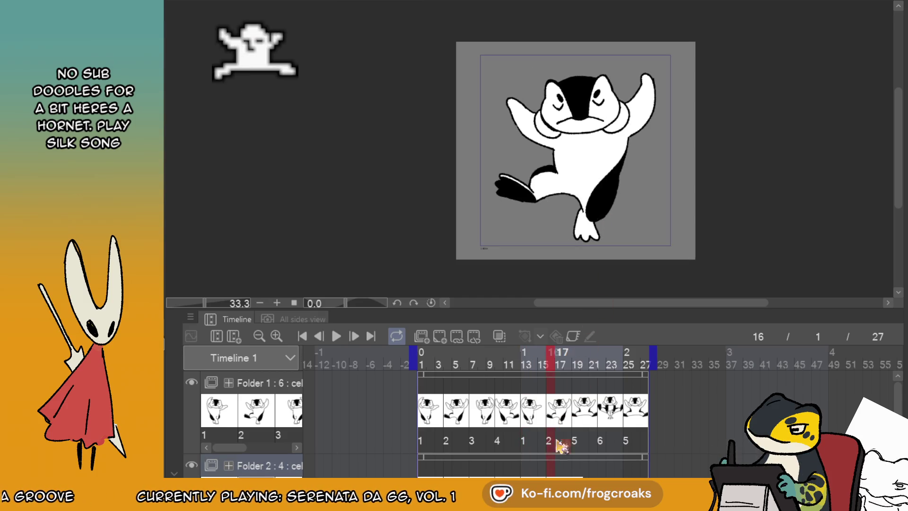
{"action": "scroll", "coordinate": [586, 437], "scroll_direction": "down", "scroll_amount": 1}
{"action": "scroll", "coordinate": [600, 437], "scroll_direction": "down", "scroll_amount": 1}
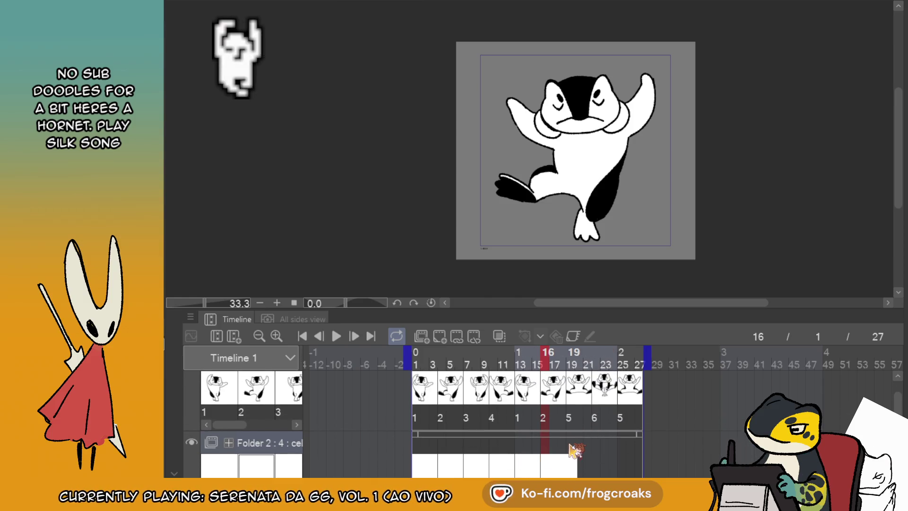
- Add a colour cel at frame 19 and fill that penguin pose white
{"action": "left_click", "coordinate": [573, 449]}
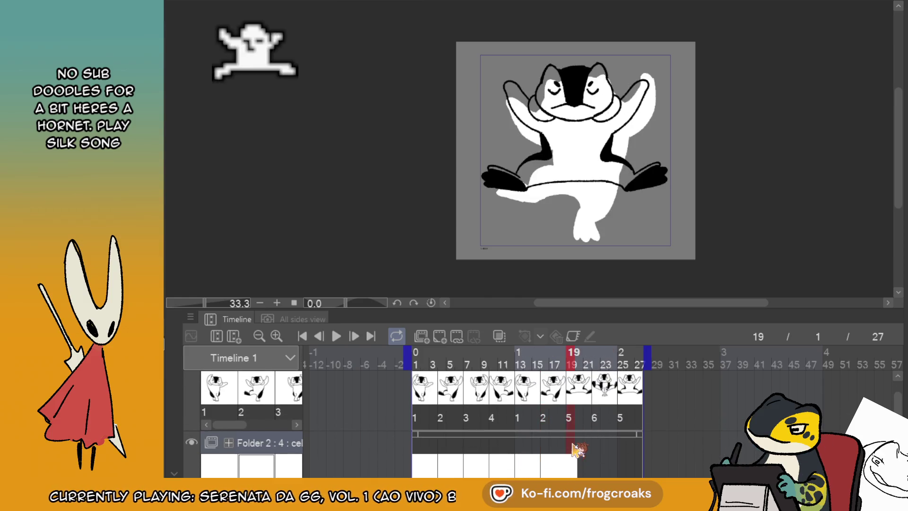
{"action": "left_click", "coordinate": [456, 335]}
{"action": "left_click", "coordinate": [520, 236]}
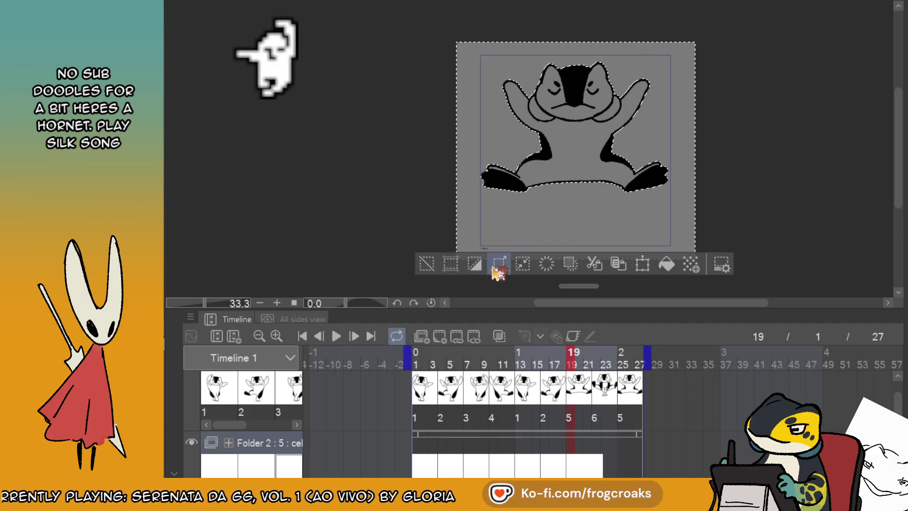
{"action": "left_click", "coordinate": [474, 263]}
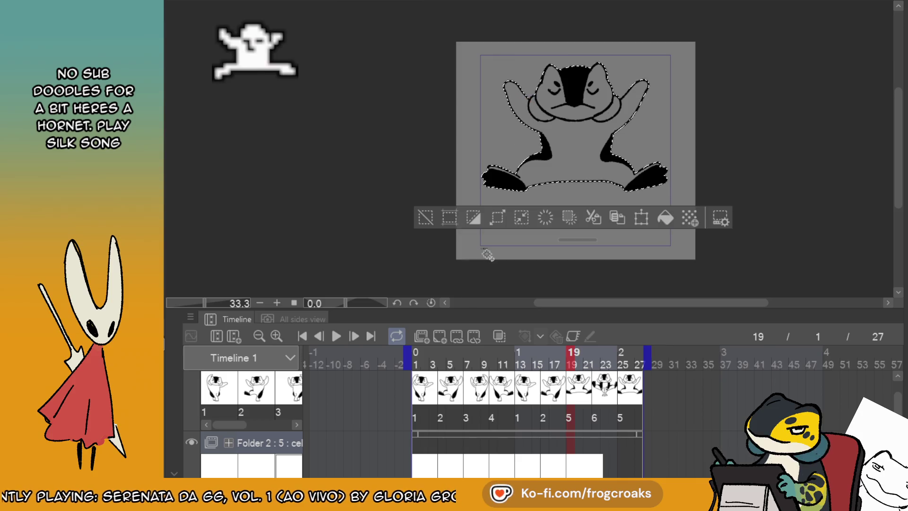
{"action": "left_click", "coordinate": [665, 218]}
{"action": "left_click", "coordinate": [426, 218]}
- White-fill the frog-pose penguin on a new colour cel at frame 22
{"action": "left_click", "coordinate": [601, 445]}
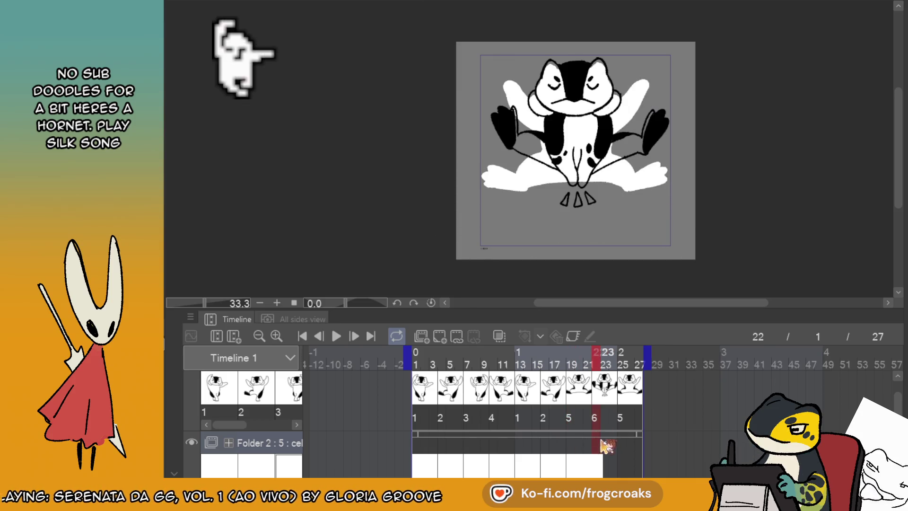
{"action": "left_click", "coordinate": [441, 336]}
{"action": "left_click", "coordinate": [538, 198]}
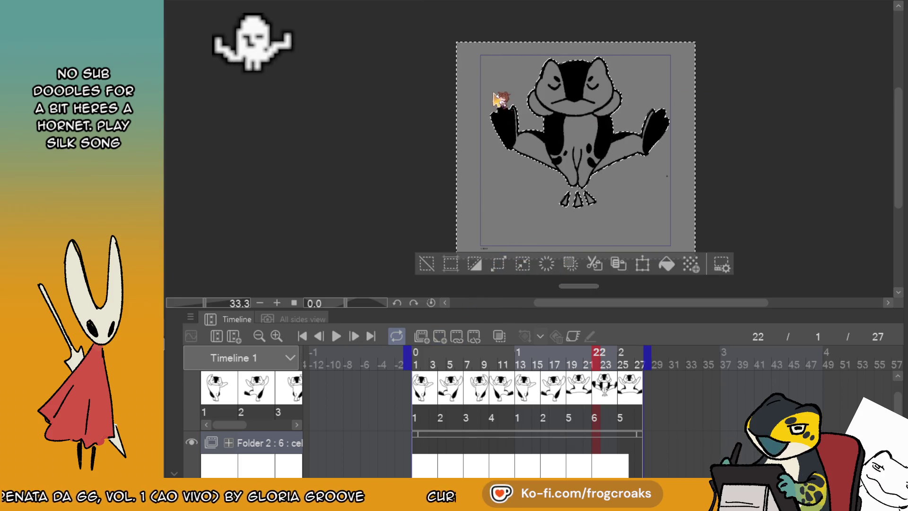
{"action": "left_click", "coordinate": [667, 263]}
{"action": "left_click", "coordinate": [426, 263]}
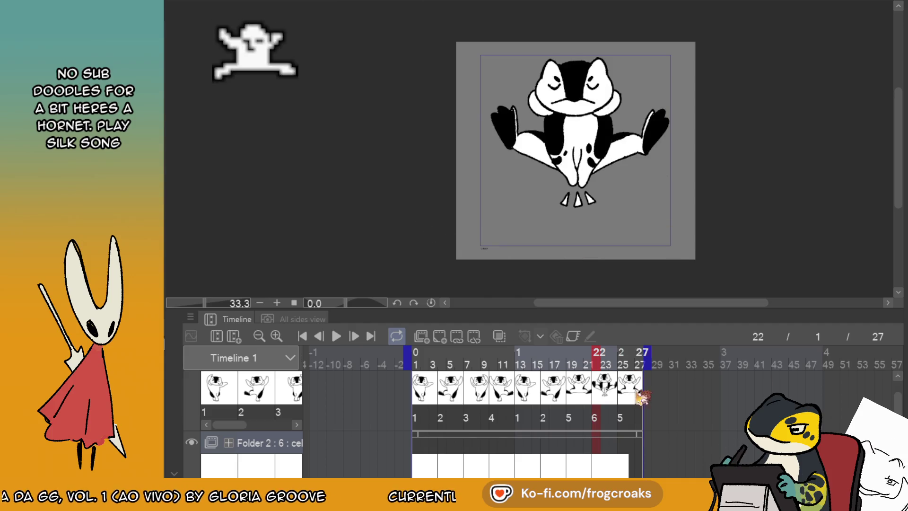
- Assign the white-fill cel to frame 25, comparing against the frame 19 pose
{"action": "left_click", "coordinate": [622, 447]}
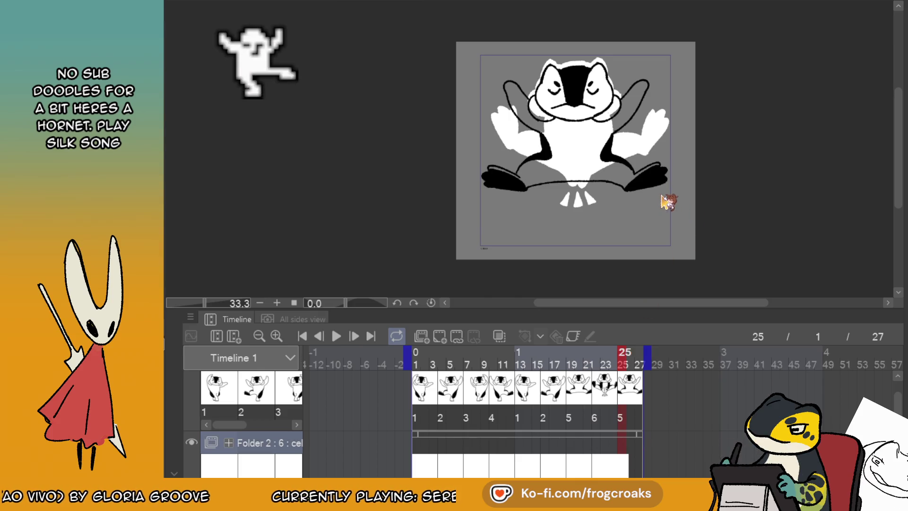
{"action": "key", "text": "ctrl+z"}
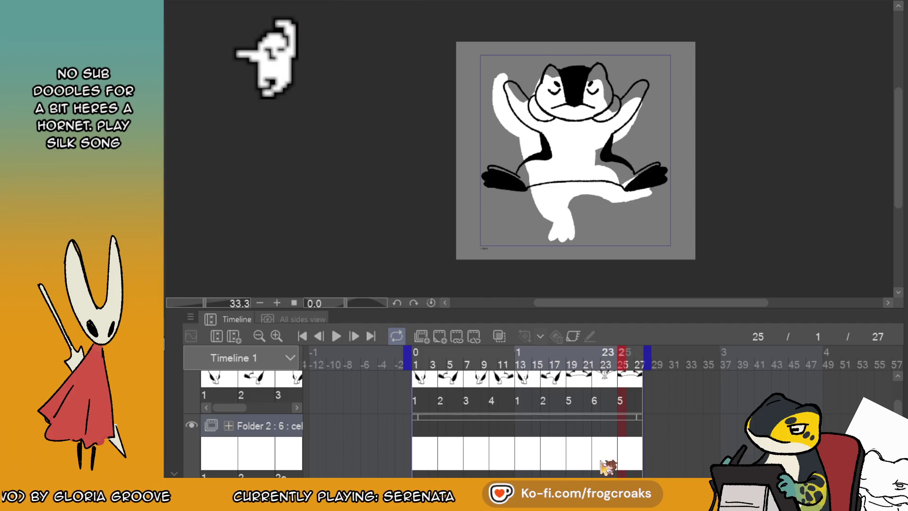
{"action": "left_click", "coordinate": [571, 454]}
{"action": "left_click", "coordinate": [630, 461]}
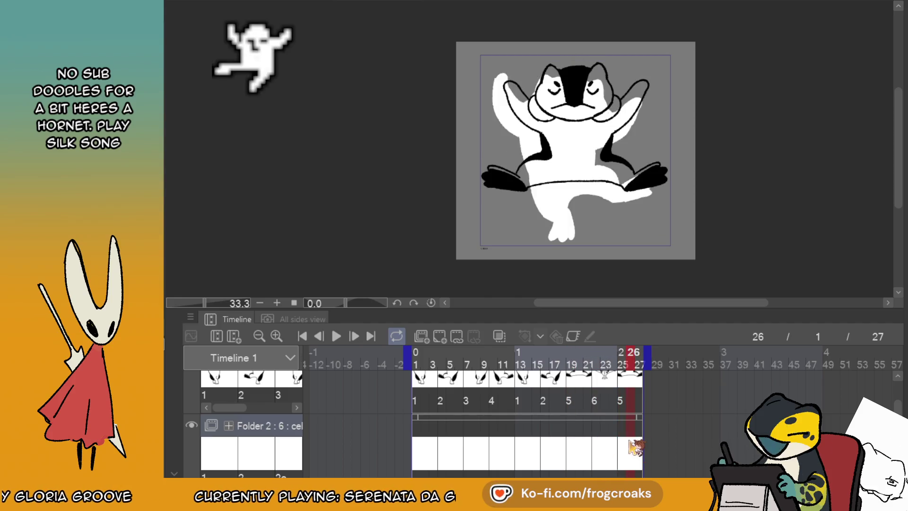
{"action": "left_click", "coordinate": [622, 454]}
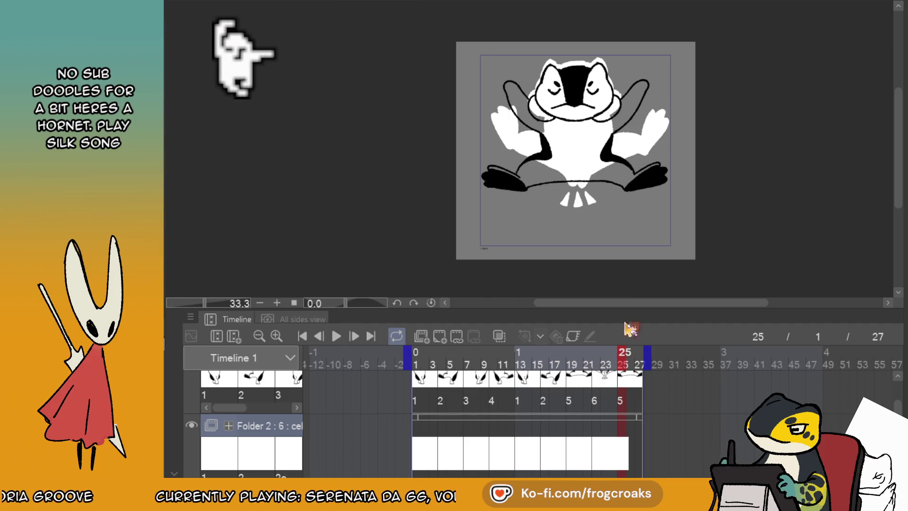
{"action": "left_click", "coordinate": [639, 444]}
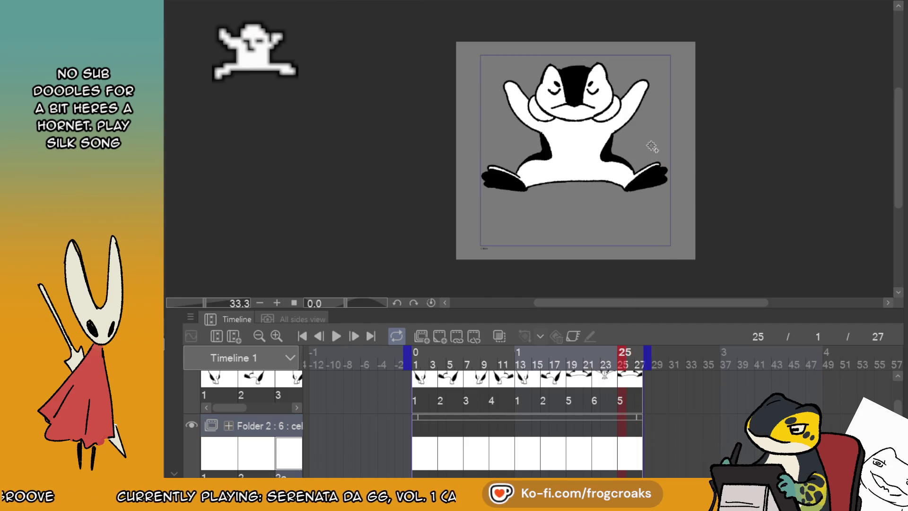
- Preview the animation, hide the grey paper layer, and replay it from frame 1
{"action": "left_click", "coordinate": [418, 445]}
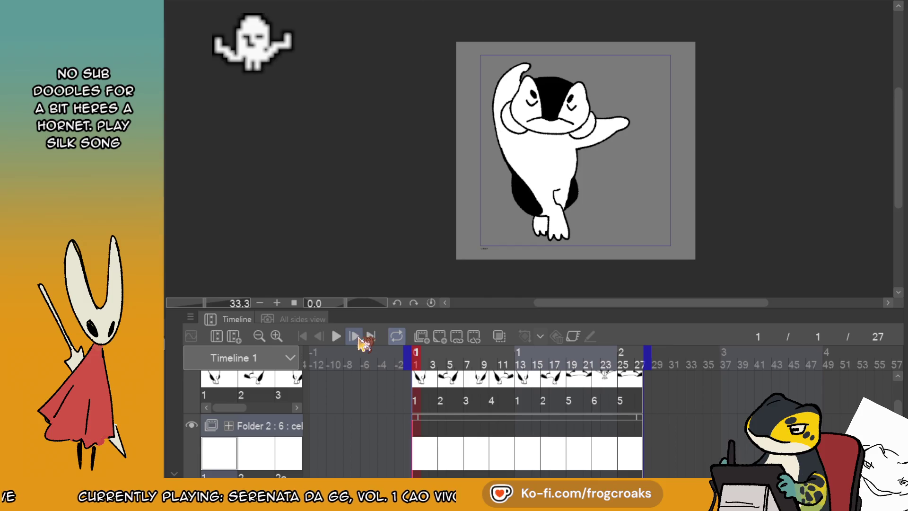
{"action": "left_click", "coordinate": [336, 336]}
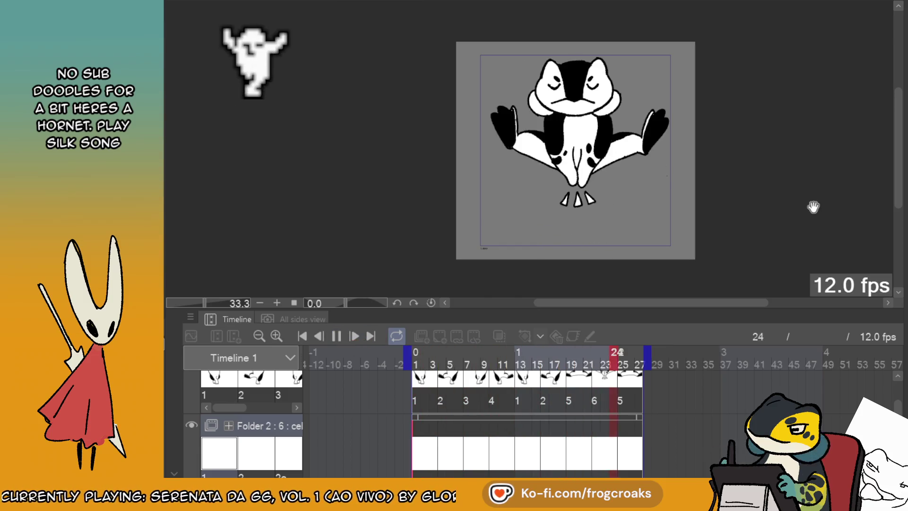
{"action": "key", "text": "space"}
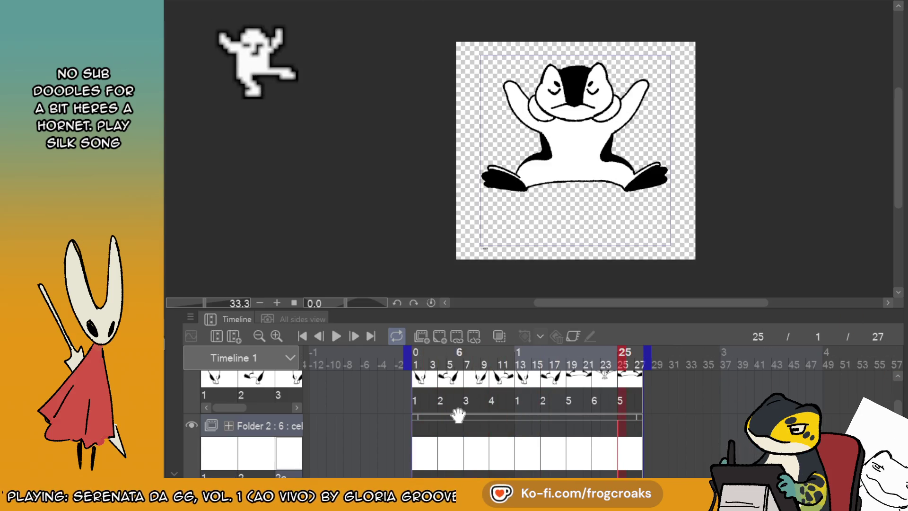
{"action": "left_click", "coordinate": [423, 429]}
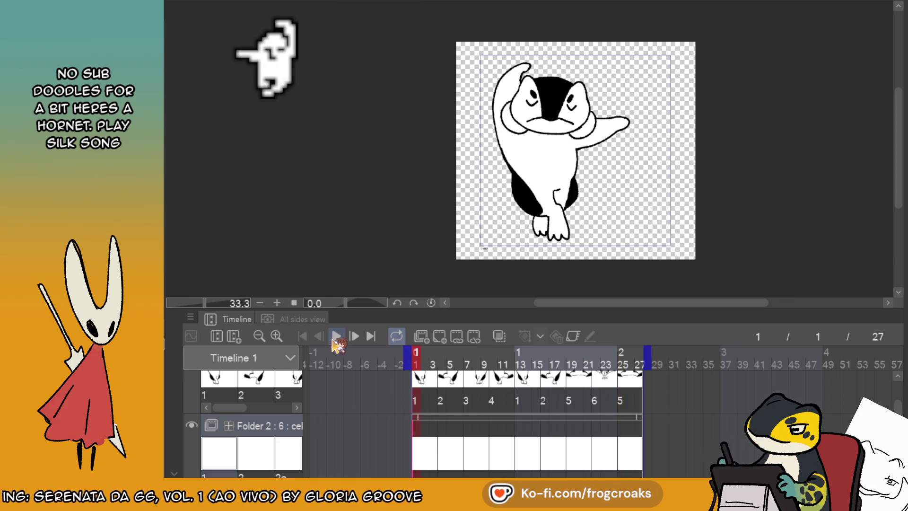
{"action": "left_click", "coordinate": [335, 337]}
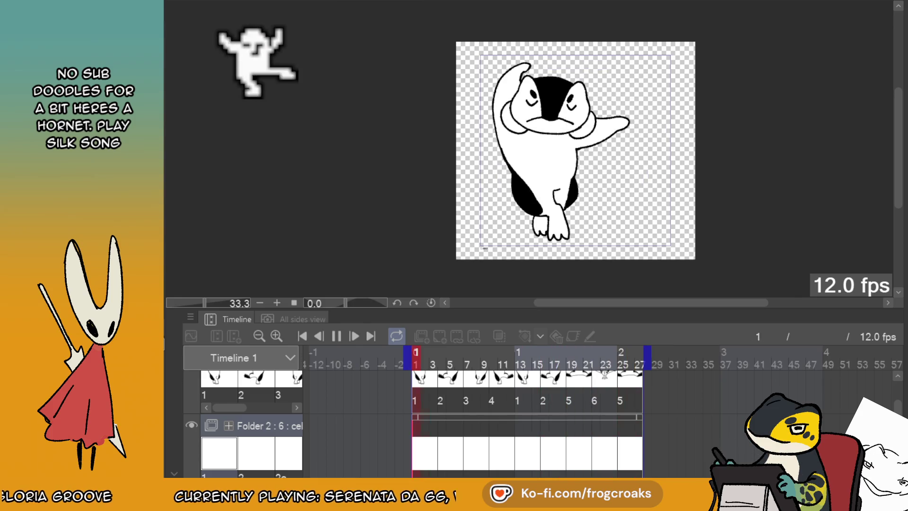
{"action": "left_click", "coordinate": [337, 336]}
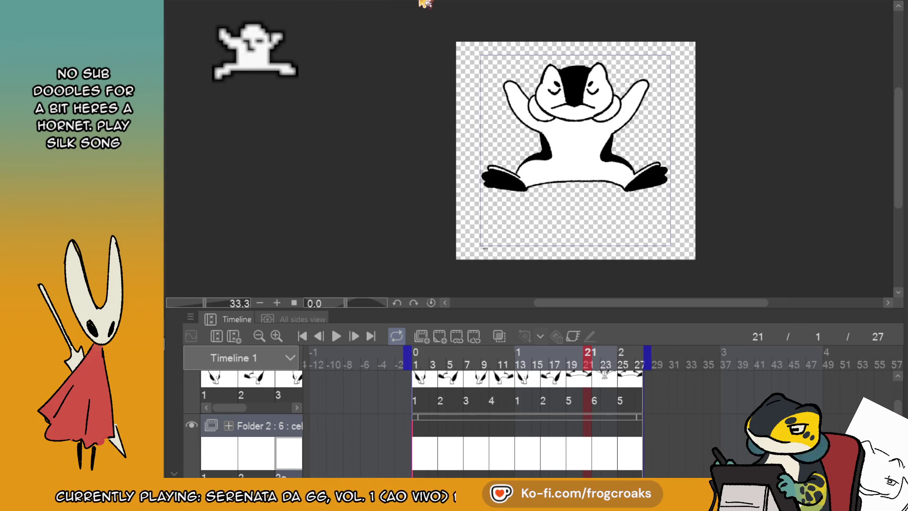
- Switch to the comic page, hide the timeline, and delete the eye and boat artwork
{"action": "left_click", "coordinate": [426, 5]}
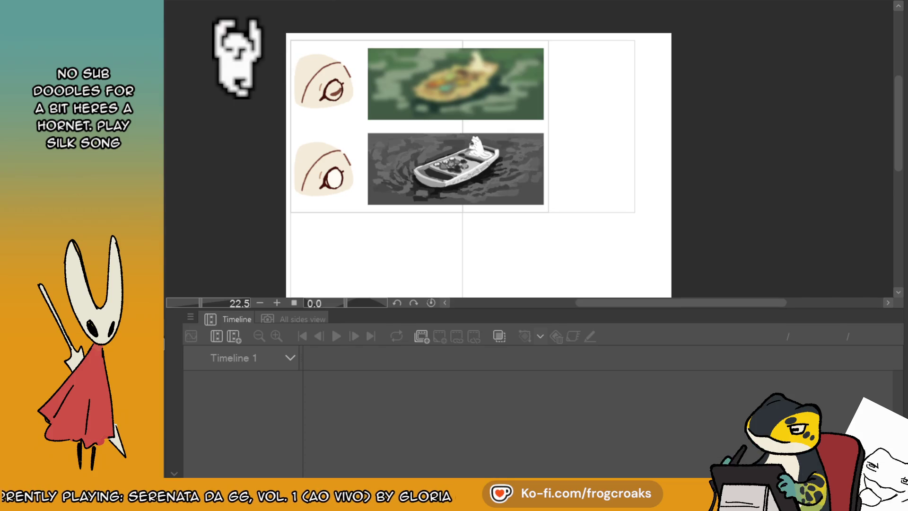
{"action": "key", "text": "Tab"}
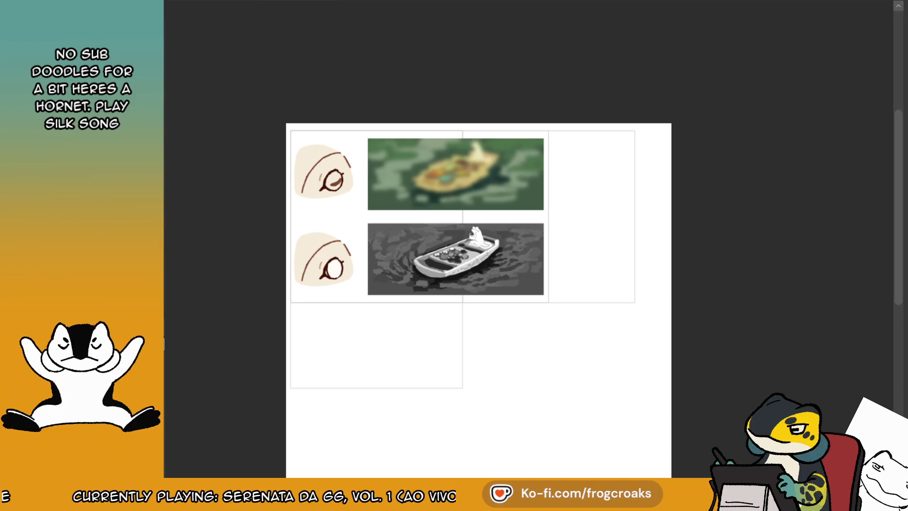
{"action": "scroll", "coordinate": [372, 383], "scroll_direction": "up", "scroll_amount": 3}
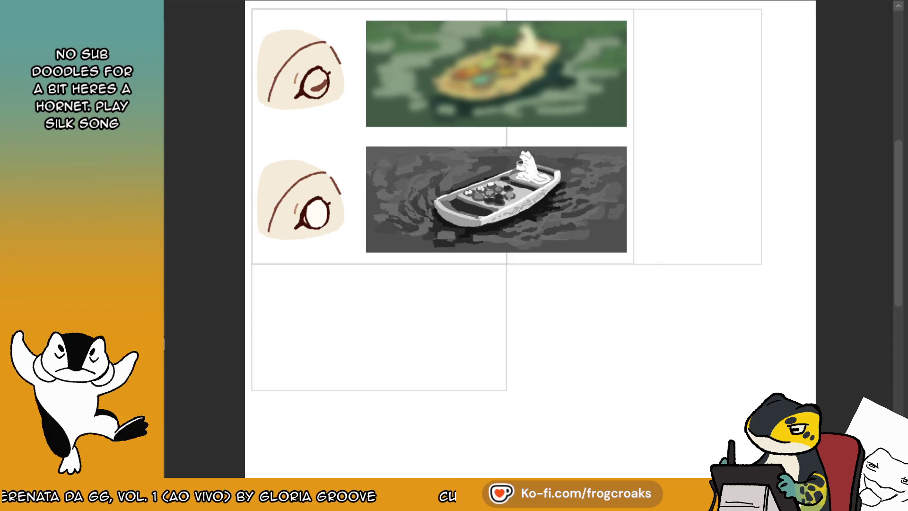
{"action": "scroll", "coordinate": [506, 275], "scroll_direction": "up", "scroll_amount": 2}
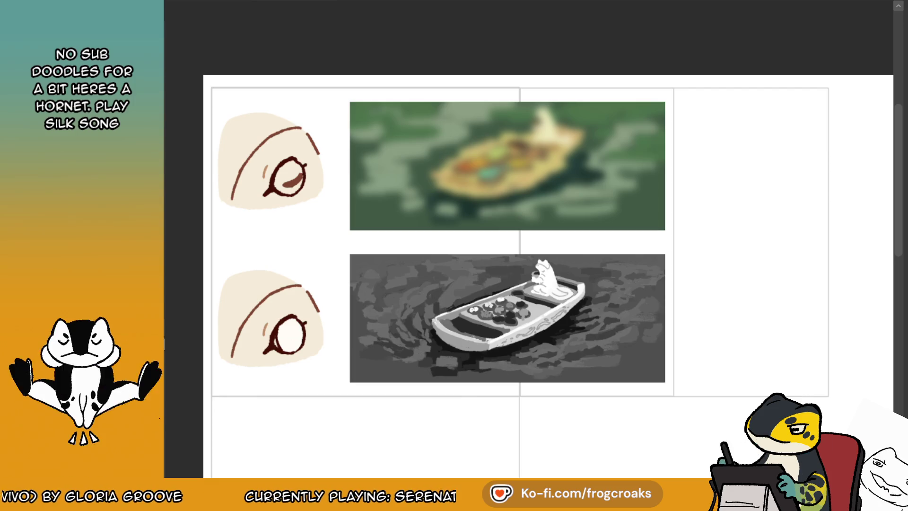
{"action": "key", "text": "Delete"}
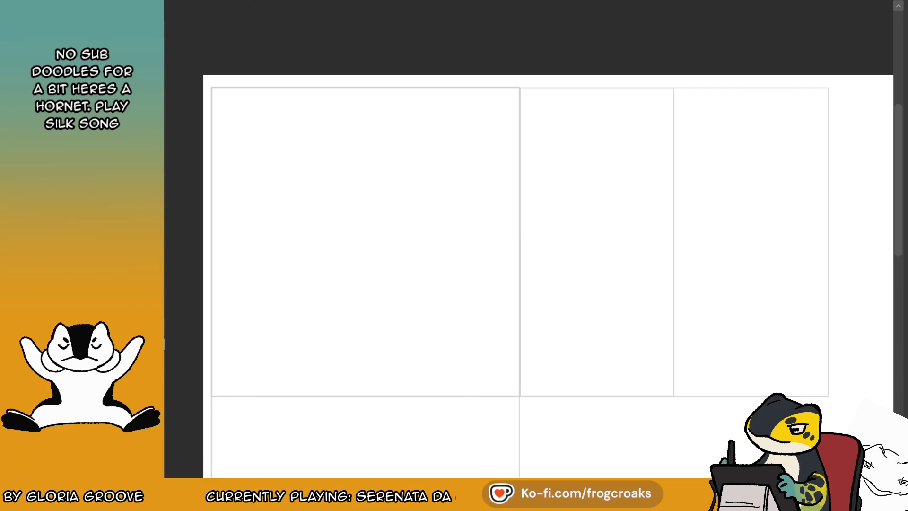
- Zoom out and recentre the page, then test and undo a stroke in the top-left panel
{"action": "scroll", "coordinate": [548, 255], "scroll_direction": "down", "scroll_amount": 1}
{"action": "key", "text": "ctrl+minus"}
{"action": "left_click_drag", "start_coordinate": [513, 127], "coordinate": [461, 108]}
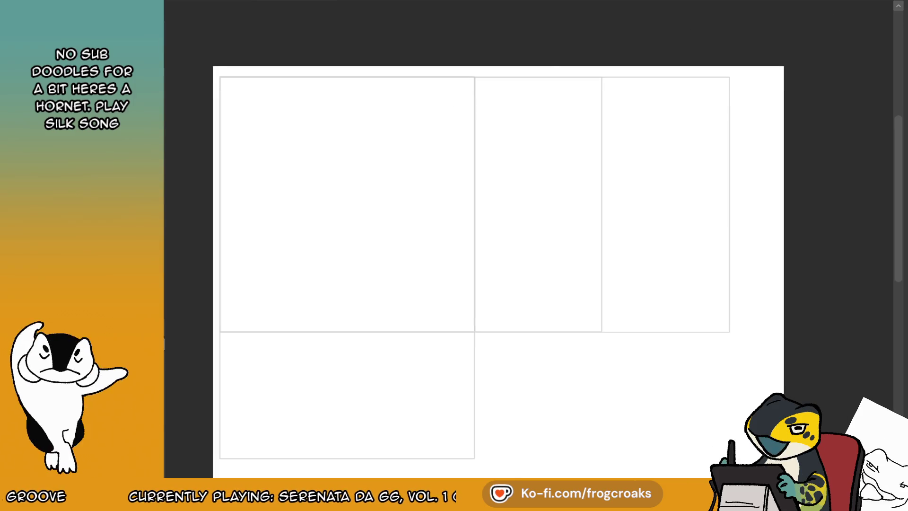
{"action": "left_click_drag", "start_coordinate": [291, 128], "coordinate": [297, 192]}
{"action": "key", "text": "ctrl+z"}
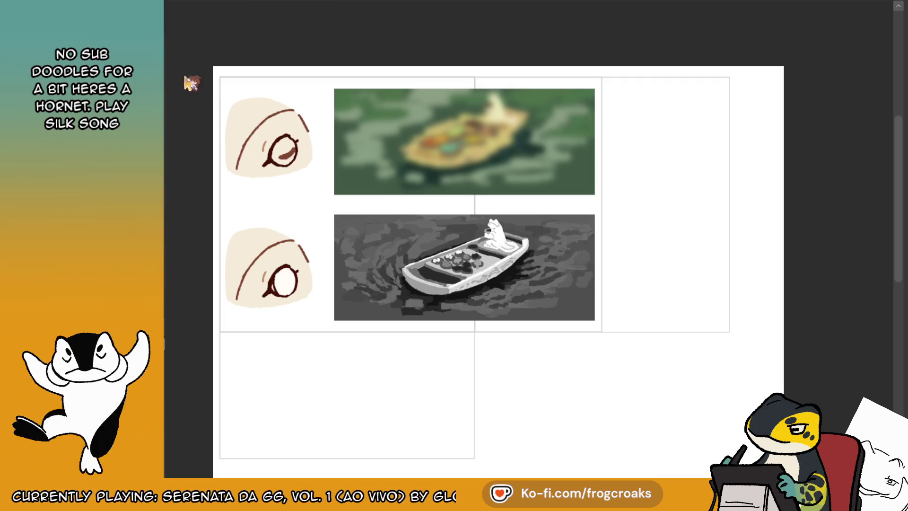
- Undo the eye-sketch line to clear the artwork, then glance at the creature reference sheet
{"action": "left_click_drag", "start_coordinate": [273, 112], "coordinate": [232, 163]}
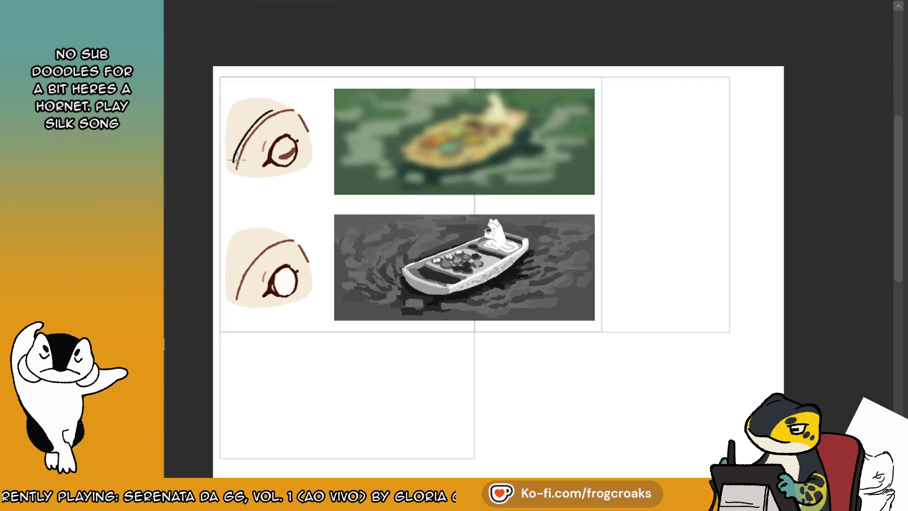
{"action": "key", "text": "ctrl+z"}
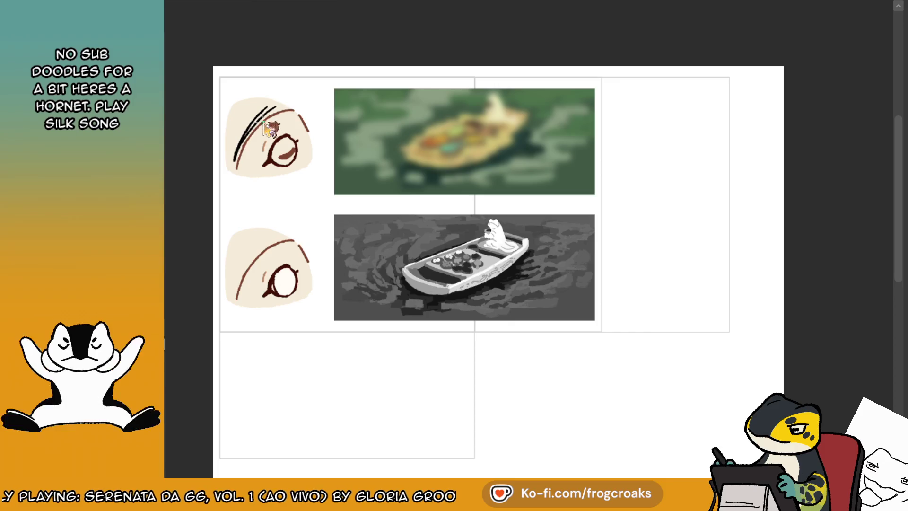
{"action": "key", "text": "ctrl+z"}
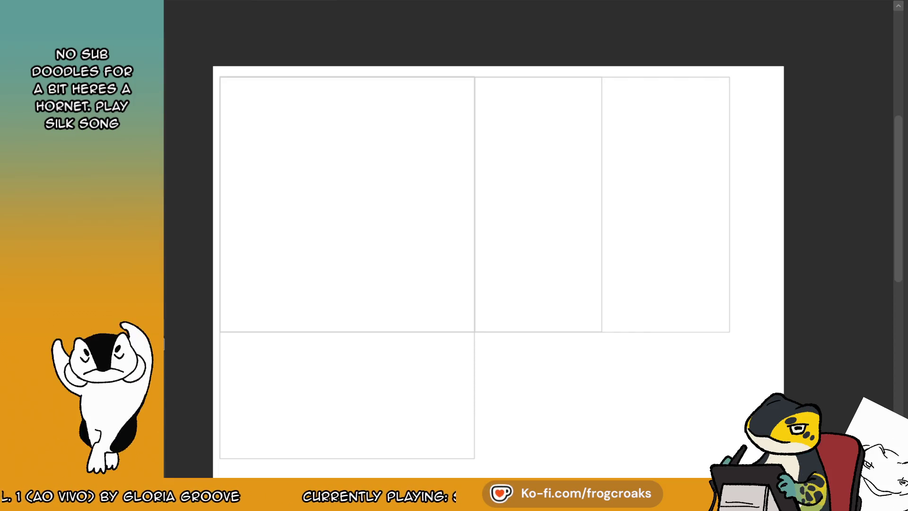
{"action": "key", "text": "ctrl+Tab"}
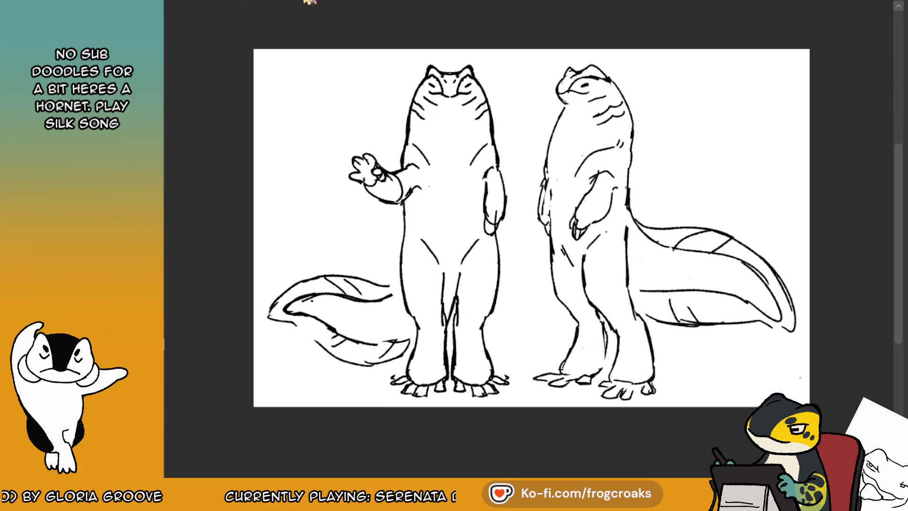
{"action": "key", "text": "ctrl+Tab"}
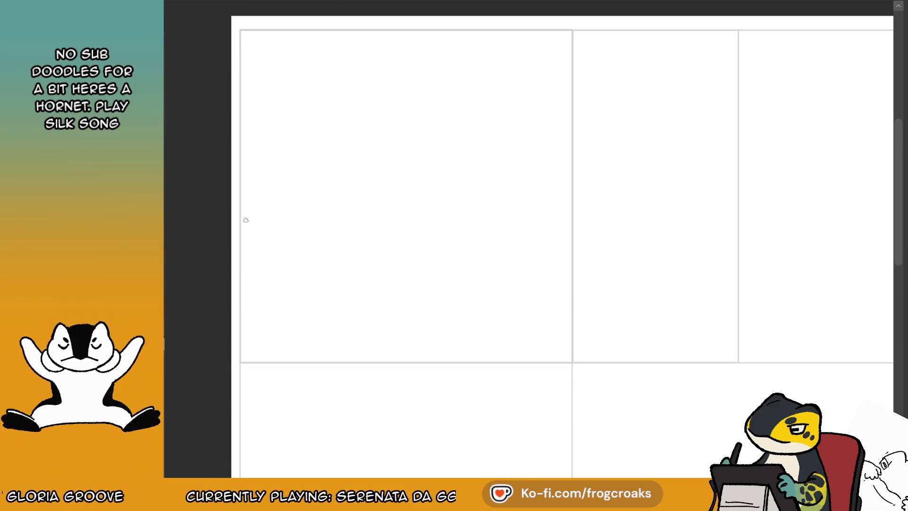
- Sketch an oval creature head in the top-left panel, redrawing it until it fits
{"action": "scroll", "coordinate": [254, 196], "scroll_direction": "up", "scroll_amount": 1}
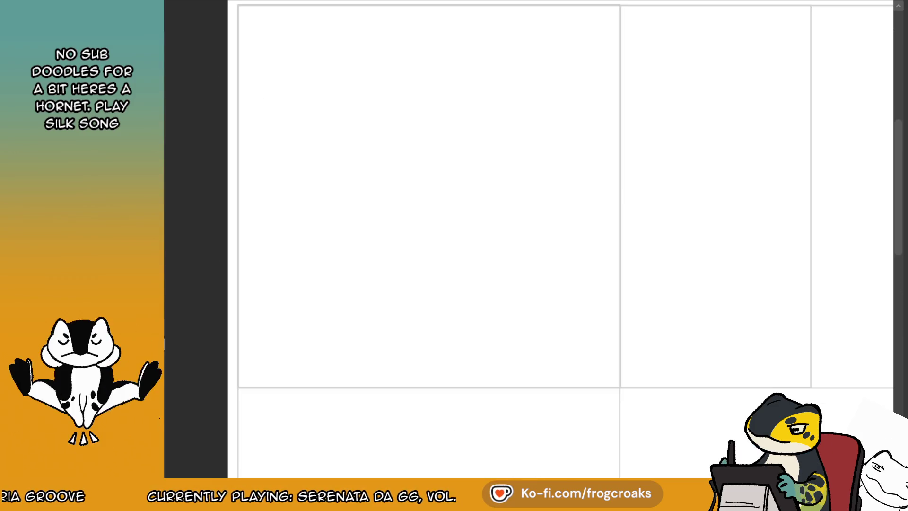
{"action": "scroll", "coordinate": [723, 119], "scroll_direction": "down", "scroll_amount": 1}
{"action": "scroll", "coordinate": [498, 131], "scroll_direction": "up", "scroll_amount": 1}
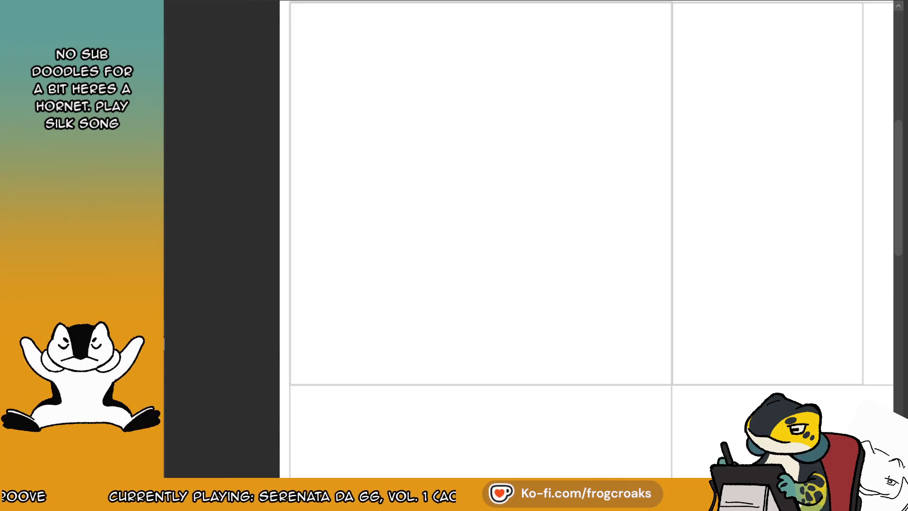
{"action": "mouse_move", "coordinate": [419, 36]}
{"action": "left_mouse_down"}
{"action": "mouse_move", "coordinate": [401, 52]}
{"action": "mouse_move", "coordinate": [448, 29]}
{"action": "mouse_move", "coordinate": [407, 43]}
{"action": "mouse_move", "coordinate": [347, 91]}
{"action": "mouse_move", "coordinate": [387, 97]}
{"action": "mouse_move", "coordinate": [377, 69]}
{"action": "mouse_move", "coordinate": [357, 87]}
{"action": "mouse_move", "coordinate": [387, 93]}
{"action": "left_mouse_up"}
{"action": "key", "text": "ctrl+z"}
{"action": "key", "text": "ctrl+z"}
{"action": "key", "text": "ctrl+z"}
{"action": "key", "text": "ctrl+z"}
{"action": "key", "text": "ctrl+z"}
{"action": "mouse_move", "coordinate": [385, 62]}
{"action": "left_mouse_down"}
{"action": "mouse_move", "coordinate": [376, 87]}
{"action": "mouse_move", "coordinate": [363, 70]}
{"action": "mouse_move", "coordinate": [366, 127]}
{"action": "left_mouse_up"}
{"action": "key", "text": "ctrl+z"}
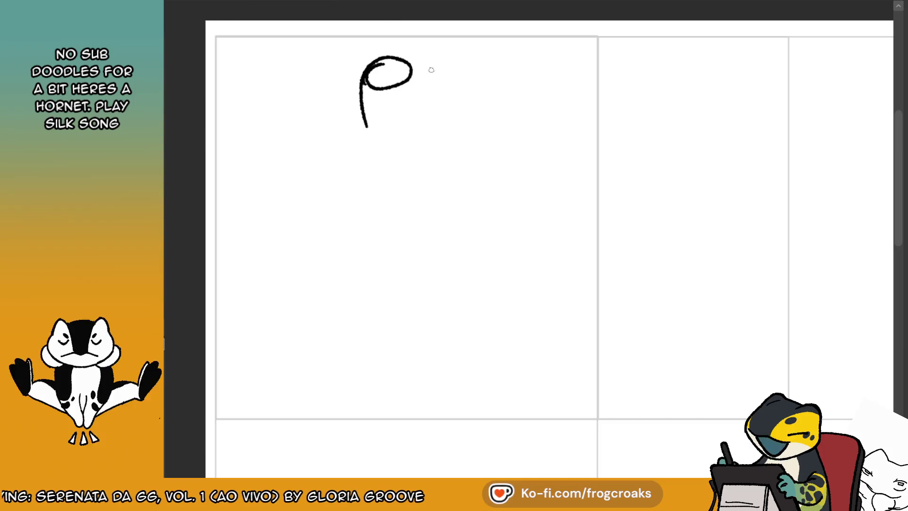
- Rough in the body's side contours and bottom curve, erasing part near the head
{"action": "mouse_move", "coordinate": [412, 59]}
{"action": "left_mouse_down"}
{"action": "mouse_move", "coordinate": [455, 121]}
{"action": "mouse_move", "coordinate": [438, 114]}
{"action": "left_mouse_up"}
{"action": "key", "text": "ctrl+z"}
{"action": "key", "text": "ctrl+z"}
{"action": "mouse_move", "coordinate": [359, 102]}
{"action": "left_mouse_down"}
{"action": "mouse_move", "coordinate": [361, 134]}
{"action": "mouse_move", "coordinate": [343, 150]}
{"action": "mouse_move", "coordinate": [377, 152]}
{"action": "left_mouse_up"}
{"action": "key", "text": "ctrl+z"}
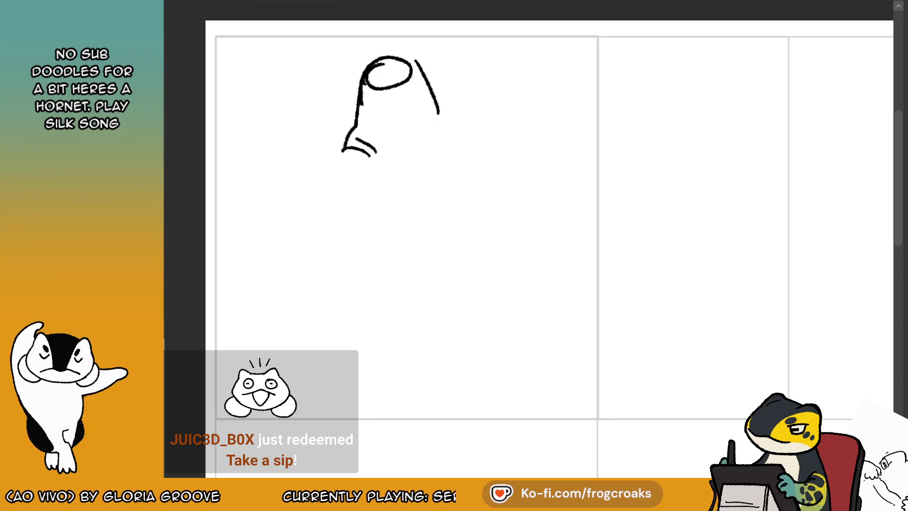
{"action": "left_click_drag", "start_coordinate": [421, 71], "coordinate": [443, 144]}
{"action": "key", "text": "e"}
{"action": "left_click_drag", "start_coordinate": [378, 76], "coordinate": [405, 77]}
- Draw the arc across the top of the head after several retries
{"action": "mouse_move", "coordinate": [360, 95]}
{"action": "left_mouse_down"}
{"action": "mouse_move", "coordinate": [393, 54]}
{"action": "mouse_move", "coordinate": [420, 60]}
{"action": "mouse_move", "coordinate": [359, 114]}
{"action": "left_mouse_up"}
{"action": "key", "text": "ctrl+z"}
{"action": "key", "text": "ctrl+z"}
{"action": "left_click_drag", "start_coordinate": [383, 55], "coordinate": [416, 60]}
{"action": "key", "text": "ctrl+z"}
{"action": "left_click_drag", "start_coordinate": [364, 89], "coordinate": [418, 59]}
{"action": "key", "text": "ctrl+z"}
{"action": "mouse_move", "coordinate": [362, 92]}
{"action": "left_mouse_down"}
{"action": "mouse_move", "coordinate": [416, 61]}
{"action": "mouse_move", "coordinate": [419, 75]}
{"action": "left_mouse_up"}
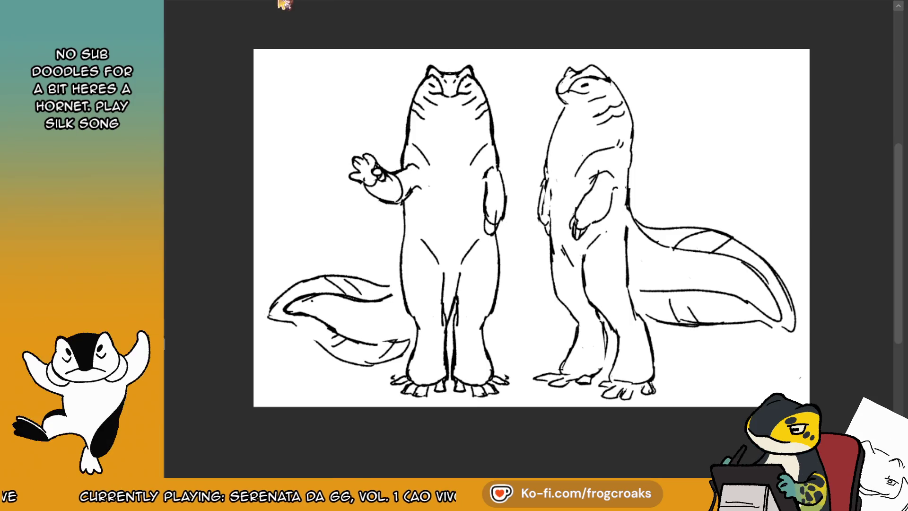
- Sketch a small looped figure with an arm stroke beside the creature
{"action": "left_click_drag", "start_coordinate": [374, 132], "coordinate": [359, 158]}
{"action": "key", "text": "ctrl+z"}
{"action": "left_click_drag", "start_coordinate": [357, 121], "coordinate": [372, 145]}
{"action": "mouse_move", "coordinate": [327, 116]}
{"action": "left_mouse_down"}
{"action": "mouse_move", "coordinate": [353, 141]}
{"action": "mouse_move", "coordinate": [338, 137]}
{"action": "left_mouse_up"}
{"action": "key", "text": "ctrl+z"}
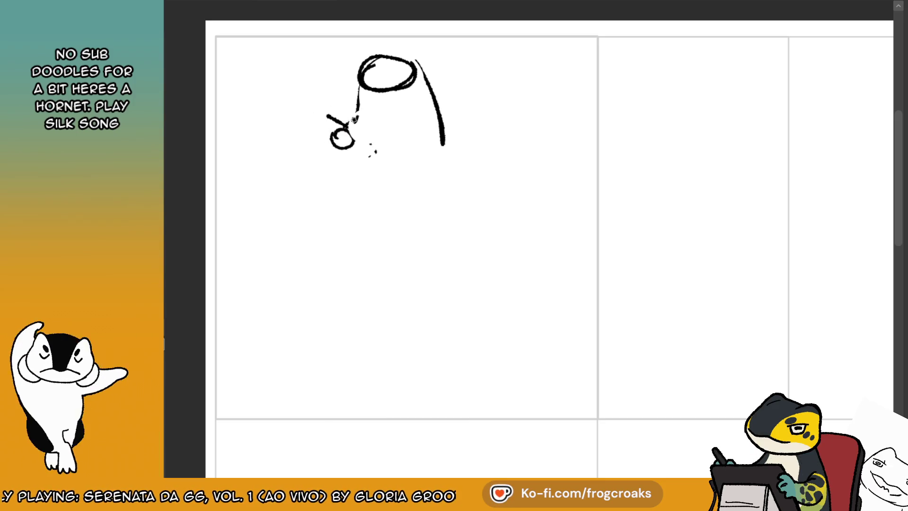
{"action": "left_click_drag", "start_coordinate": [343, 123], "coordinate": [373, 144]}
{"action": "mouse_move", "coordinate": [346, 116]}
{"action": "left_mouse_down"}
{"action": "mouse_move", "coordinate": [320, 100]}
{"action": "mouse_move", "coordinate": [309, 105]}
{"action": "mouse_move", "coordinate": [307, 97]}
{"action": "mouse_move", "coordinate": [327, 102]}
{"action": "mouse_move", "coordinate": [308, 81]}
{"action": "mouse_move", "coordinate": [298, 100]}
{"action": "left_mouse_up"}
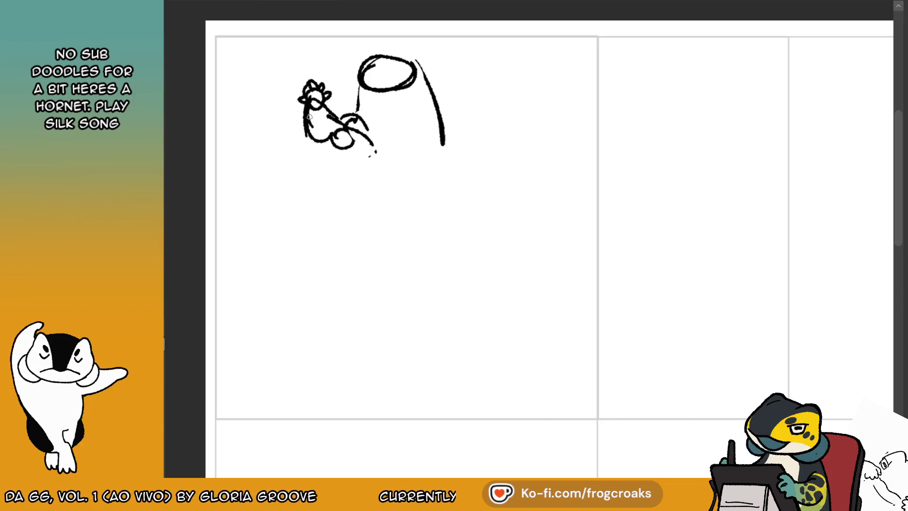
{"action": "key", "text": "ctrl+z"}
{"action": "key", "text": "ctrl+z"}
{"action": "key", "text": "ctrl+z"}
- Add loops and strokes around the small figure's head after checking the frog reference
{"action": "mouse_move", "coordinate": [328, 99]}
{"action": "left_mouse_down"}
{"action": "mouse_move", "coordinate": [316, 81]}
{"action": "mouse_move", "coordinate": [301, 93]}
{"action": "left_mouse_up"}
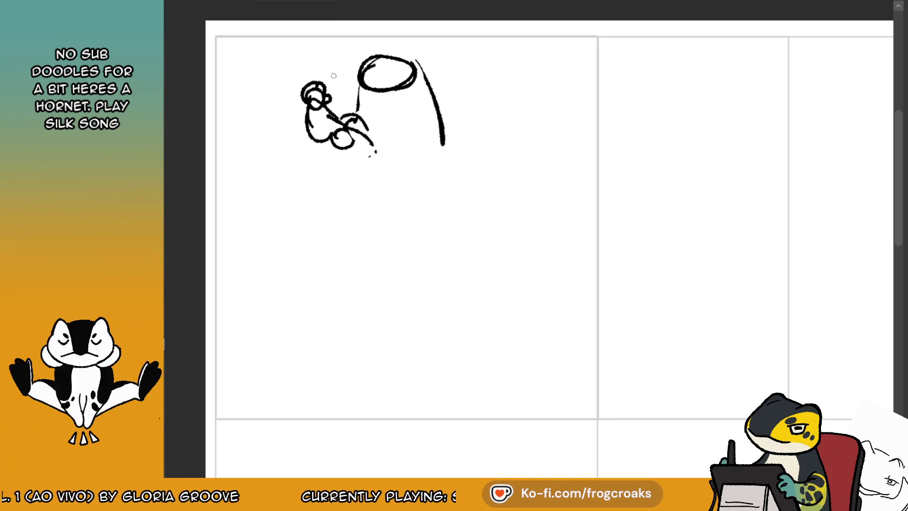
{"action": "left_click", "coordinate": [300, 3]}
{"action": "left_click", "coordinate": [300, 4]}
{"action": "left_click_drag", "start_coordinate": [302, 106], "coordinate": [338, 142]}
{"action": "mouse_move", "coordinate": [326, 99]}
{"action": "left_mouse_down"}
{"action": "mouse_move", "coordinate": [337, 126]}
{"action": "mouse_move", "coordinate": [423, 194]}
{"action": "left_mouse_up"}
- Extend the body's right side downward, checking the salamander reference
{"action": "mouse_move", "coordinate": [445, 146]}
{"action": "left_mouse_down"}
{"action": "mouse_move", "coordinate": [428, 196]}
{"action": "mouse_move", "coordinate": [453, 166]}
{"action": "mouse_move", "coordinate": [471, 188]}
{"action": "left_mouse_up"}
{"action": "key", "text": "ctrl+z"}
{"action": "key", "text": "ctrl+z"}
{"action": "left_click_drag", "start_coordinate": [443, 136], "coordinate": [464, 189]}
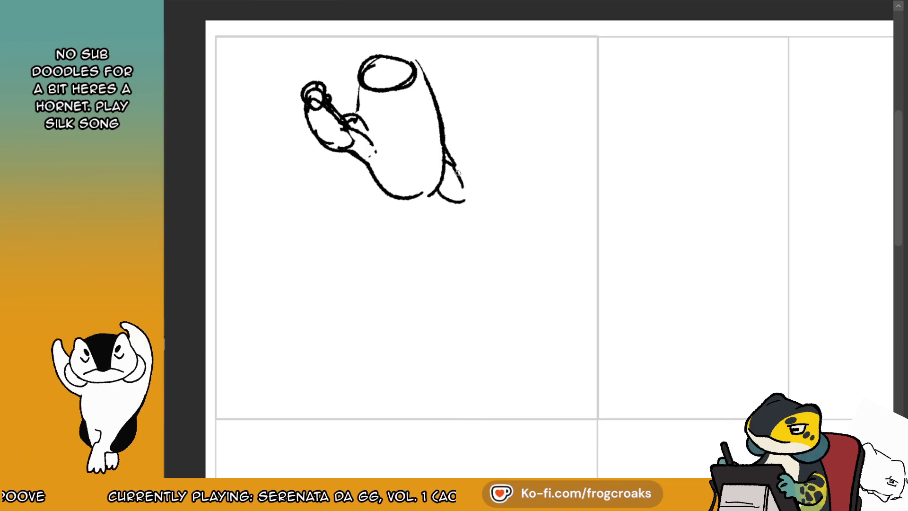
{"action": "left_click", "coordinate": [222, 7]}
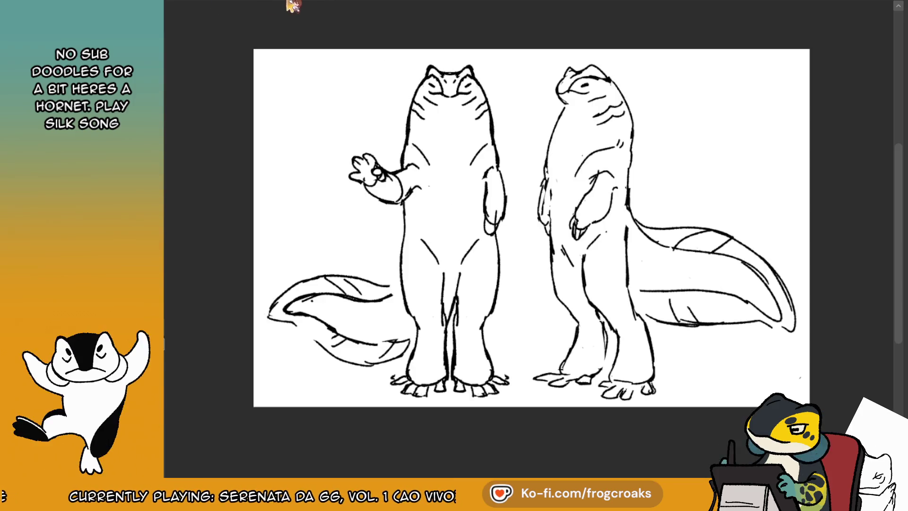
{"action": "left_click", "coordinate": [294, 6]}
{"action": "mouse_move", "coordinate": [439, 189]}
{"action": "left_mouse_down"}
{"action": "mouse_move", "coordinate": [454, 218]}
{"action": "mouse_move", "coordinate": [461, 194]}
{"action": "left_mouse_up"}
{"action": "key", "text": "ctrl+z"}
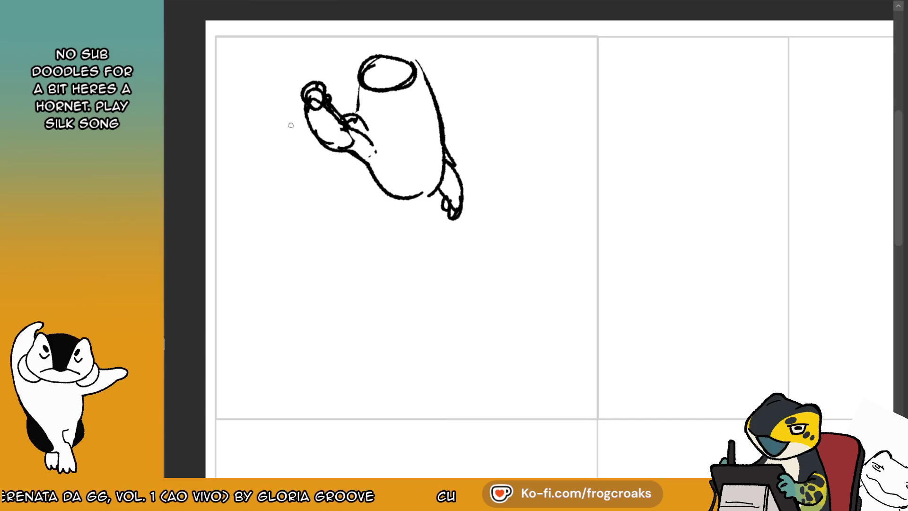
- Erase the lower arm lines, comparing against the frog reference
{"action": "left_click", "coordinate": [281, 6]}
{"action": "left_click", "coordinate": [224, 4]}
{"action": "mouse_move", "coordinate": [340, 149]}
{"action": "left_mouse_down"}
{"action": "mouse_move", "coordinate": [306, 110]}
{"action": "mouse_move", "coordinate": [326, 139]}
{"action": "mouse_move", "coordinate": [345, 141]}
{"action": "mouse_move", "coordinate": [362, 163]}
{"action": "mouse_move", "coordinate": [376, 137]}
{"action": "mouse_move", "coordinate": [373, 160]}
{"action": "mouse_move", "coordinate": [354, 163]}
{"action": "mouse_move", "coordinate": [376, 227]}
{"action": "left_mouse_up"}
{"action": "left_click", "coordinate": [284, 4]}
{"action": "left_click", "coordinate": [310, 4]}
- Draw the legs and the bottom curve of the body
{"action": "left_click_drag", "start_coordinate": [441, 174], "coordinate": [412, 248]}
{"action": "key", "text": "ctrl+z"}
{"action": "key", "text": "ctrl+z"}
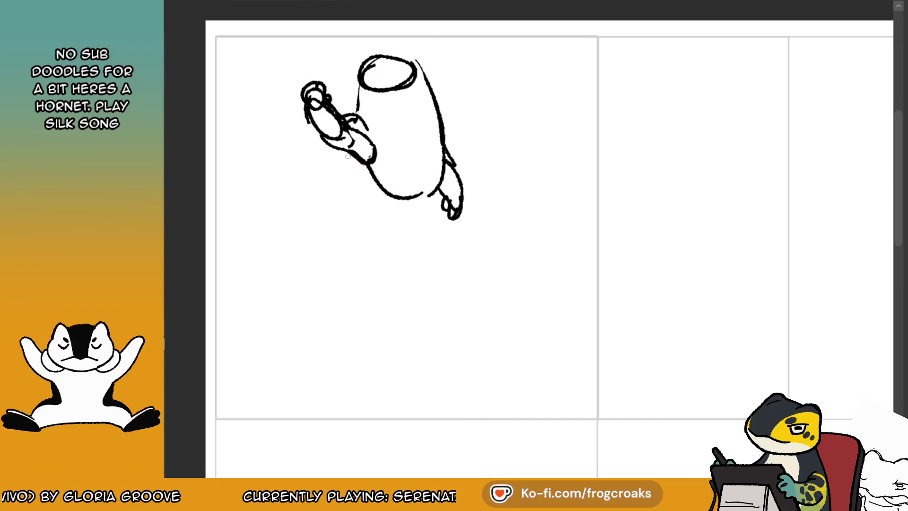
{"action": "left_click_drag", "start_coordinate": [355, 164], "coordinate": [358, 229]}
{"action": "left_click_drag", "start_coordinate": [362, 226], "coordinate": [412, 243]}
{"action": "left_click_drag", "start_coordinate": [443, 177], "coordinate": [419, 253]}
{"action": "key", "text": "ctrl+z"}
{"action": "left_click_drag", "start_coordinate": [442, 196], "coordinate": [432, 230]}
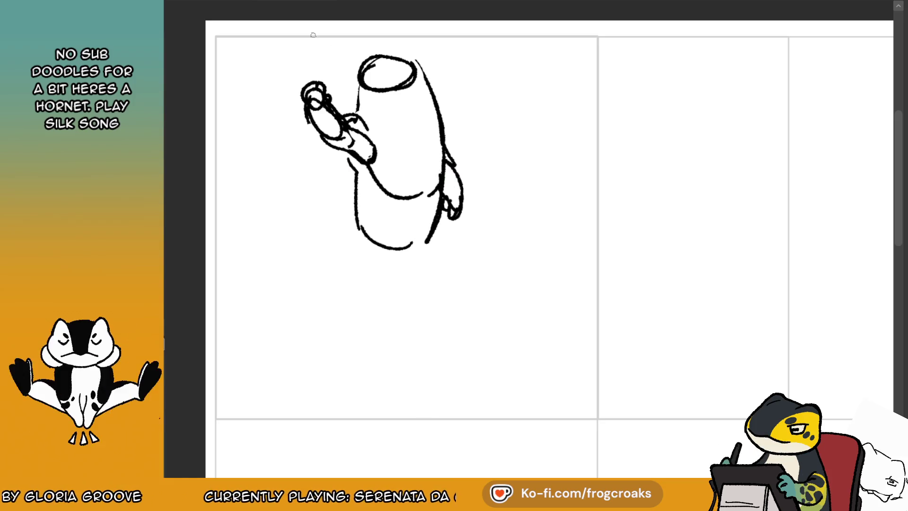
- Redraw the left and right legs and a heavier bottom curve after checking the frog reference
{"action": "left_click", "coordinate": [216, 2]}
{"action": "left_click", "coordinate": [305, 4]}
{"action": "key", "text": "ctrl+z"}
{"action": "key", "text": "ctrl+z"}
{"action": "key", "text": "ctrl+z"}
{"action": "mouse_move", "coordinate": [349, 159]}
{"action": "left_mouse_down"}
{"action": "mouse_move", "coordinate": [357, 228]}
{"action": "mouse_move", "coordinate": [403, 238]}
{"action": "left_mouse_up"}
{"action": "mouse_move", "coordinate": [444, 180]}
{"action": "left_mouse_down"}
{"action": "mouse_move", "coordinate": [414, 234]}
{"action": "mouse_move", "coordinate": [426, 235]}
{"action": "mouse_move", "coordinate": [409, 241]}
{"action": "left_mouse_up"}
{"action": "key", "text": "ctrl+z"}
{"action": "mouse_move", "coordinate": [414, 240]}
{"action": "left_mouse_down"}
{"action": "mouse_move", "coordinate": [367, 221]}
{"action": "mouse_move", "coordinate": [387, 239]}
{"action": "left_mouse_up"}
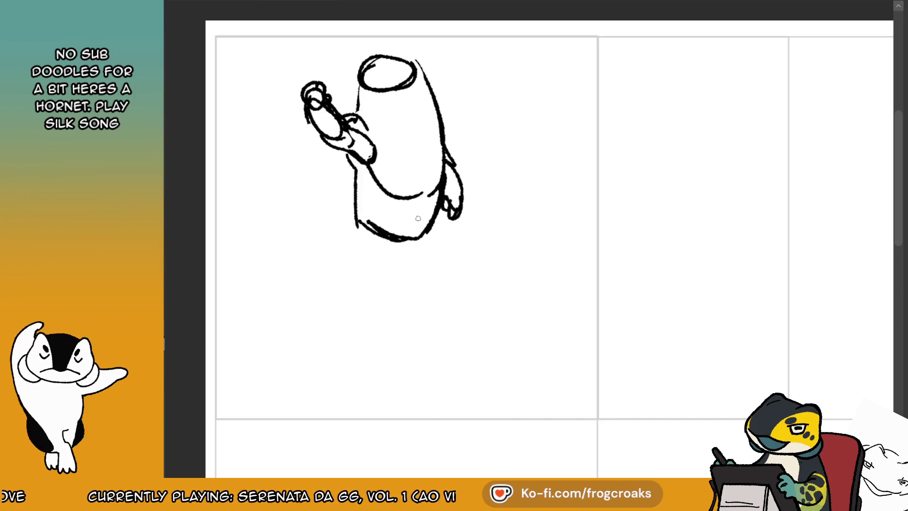
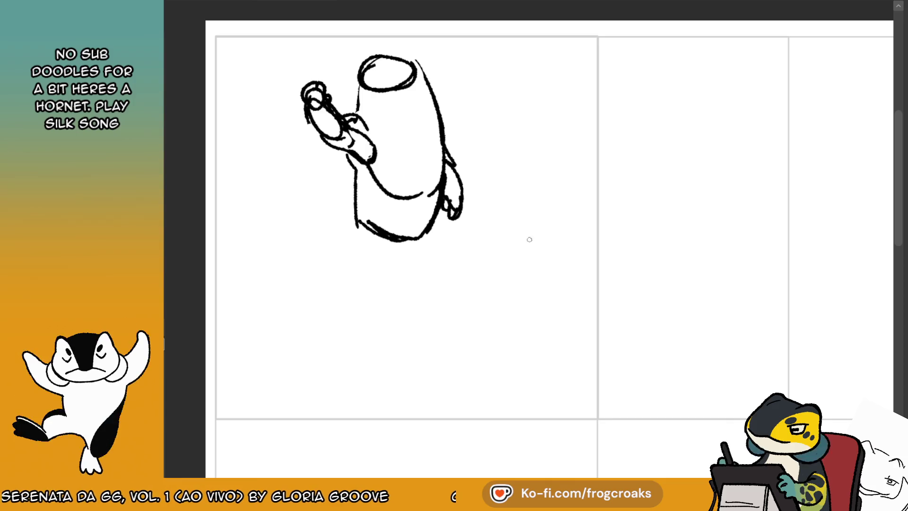
- Compare against the reference images, then erase the sketched figure in panel one, keeping only its bottom curve
{"action": "left_click_drag", "start_coordinate": [478, 64], "coordinate": [478, 152]}
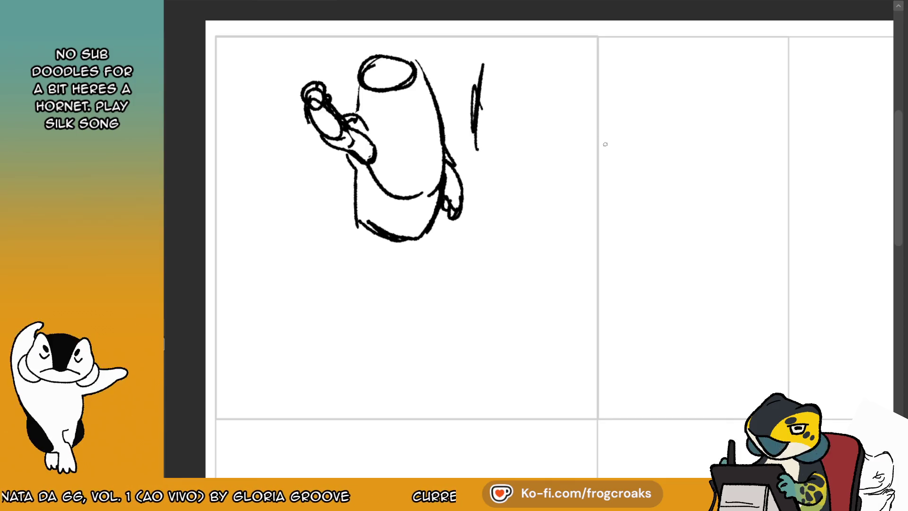
{"action": "key", "text": "ctrl+z"}
{"action": "key", "text": "ctrl+z"}
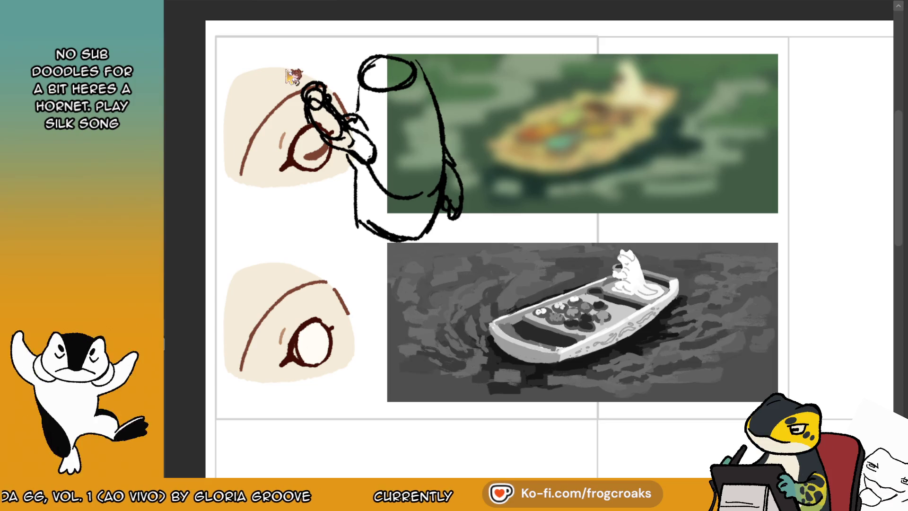
{"action": "key", "text": "ctrl+y"}
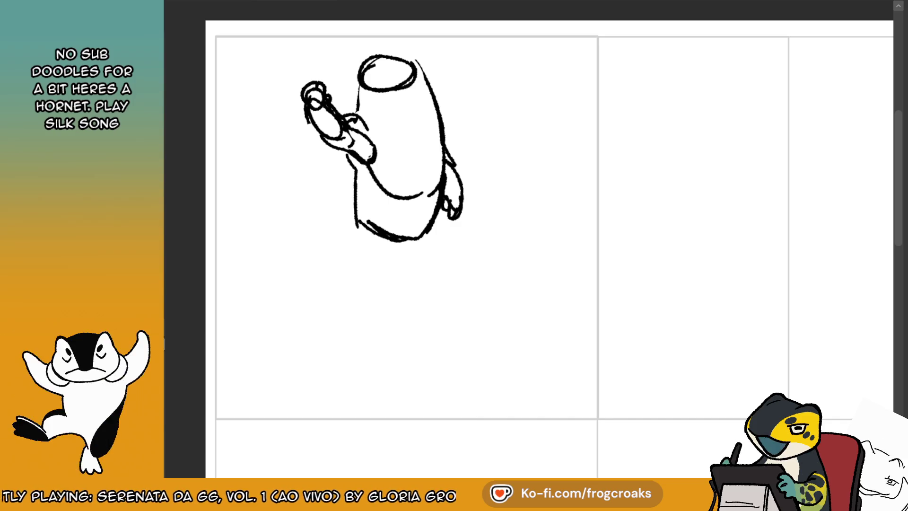
{"action": "mouse_move", "coordinate": [433, 109]}
{"action": "left_mouse_down"}
{"action": "mouse_move", "coordinate": [369, 85]}
{"action": "mouse_move", "coordinate": [314, 97]}
{"action": "mouse_move", "coordinate": [389, 97]}
{"action": "mouse_move", "coordinate": [450, 238]}
{"action": "mouse_move", "coordinate": [385, 178]}
{"action": "mouse_move", "coordinate": [407, 126]}
{"action": "mouse_move", "coordinate": [414, 164]}
{"action": "left_mouse_up"}
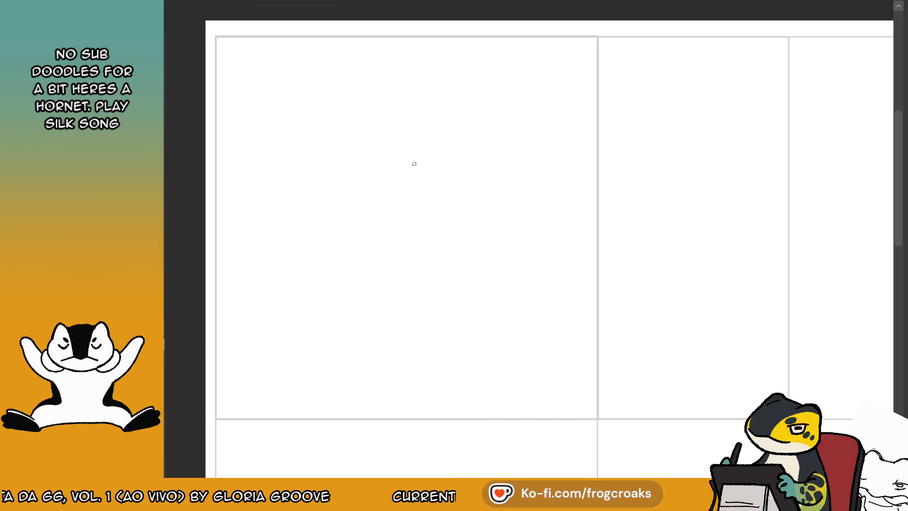
- Draw the head arc and body sides, redoing misdrawn strokes until the right body side fits
{"action": "mouse_move", "coordinate": [371, 70]}
{"action": "left_mouse_down"}
{"action": "mouse_move", "coordinate": [414, 85]}
{"action": "mouse_move", "coordinate": [379, 122]}
{"action": "mouse_move", "coordinate": [409, 81]}
{"action": "mouse_move", "coordinate": [388, 69]}
{"action": "mouse_move", "coordinate": [362, 79]}
{"action": "mouse_move", "coordinate": [390, 69]}
{"action": "mouse_move", "coordinate": [364, 80]}
{"action": "mouse_move", "coordinate": [378, 64]}
{"action": "left_mouse_up"}
{"action": "key", "text": "ctrl+z"}
{"action": "key", "text": "ctrl+z"}
{"action": "key", "text": "ctrl+z"}
{"action": "key", "text": "ctrl+z"}
{"action": "key", "text": "ctrl+z"}
{"action": "key", "text": "ctrl+z"}
{"action": "key", "text": "ctrl+z"}
{"action": "key", "text": "ctrl+z"}
{"action": "left_click_drag", "start_coordinate": [380, 112], "coordinate": [420, 101]}
{"action": "key", "text": "ctrl+z"}
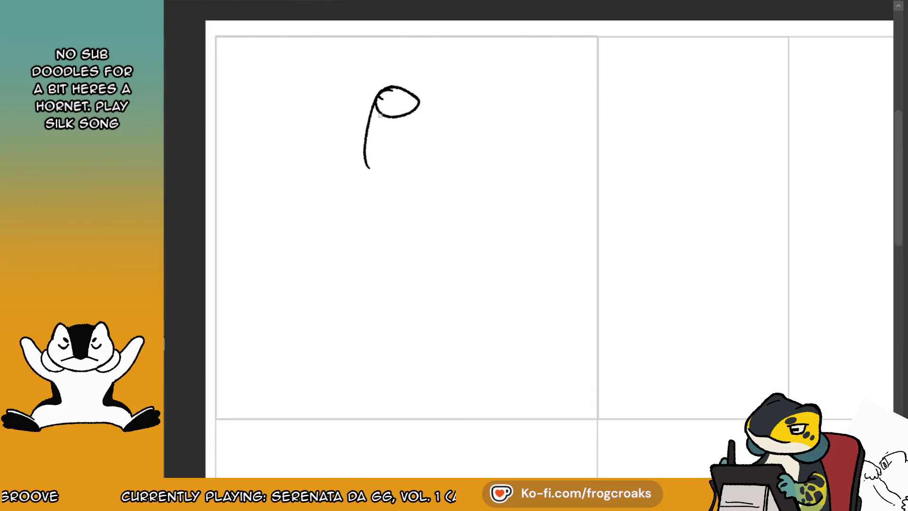
{"action": "key", "text": "ctrl+z"}
{"action": "left_click_drag", "start_coordinate": [422, 97], "coordinate": [434, 157]}
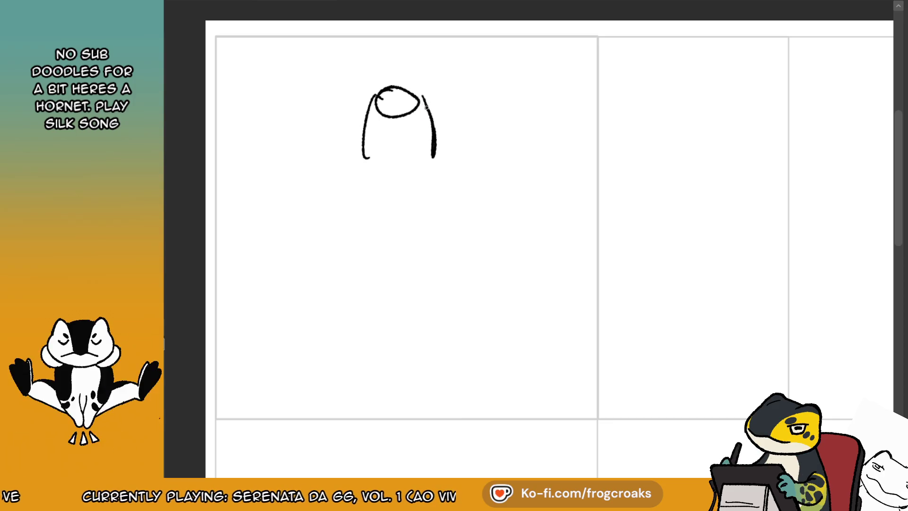
- Check the creature reference sheet and draw the raised arm joining a small hand to the body
{"action": "left_click", "coordinate": [236, 4]}
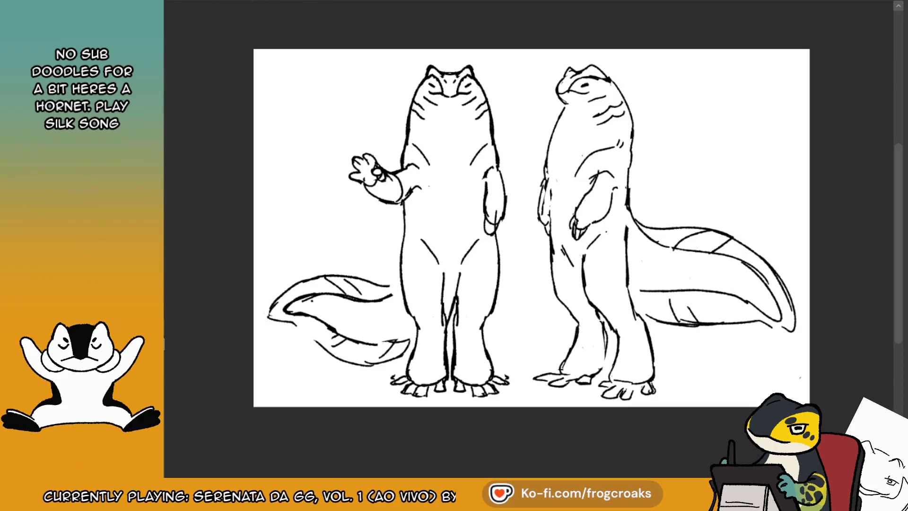
{"action": "left_click", "coordinate": [303, 5]}
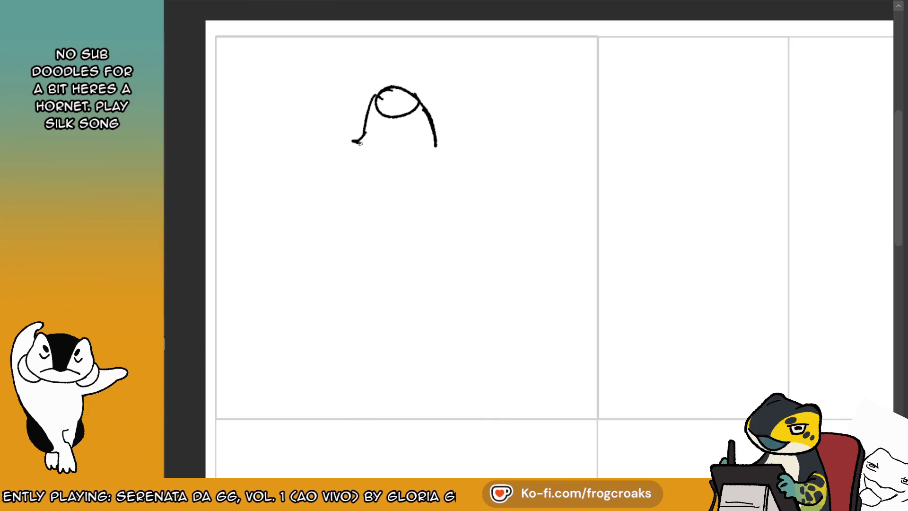
{"action": "key", "text": "ctrl+z"}
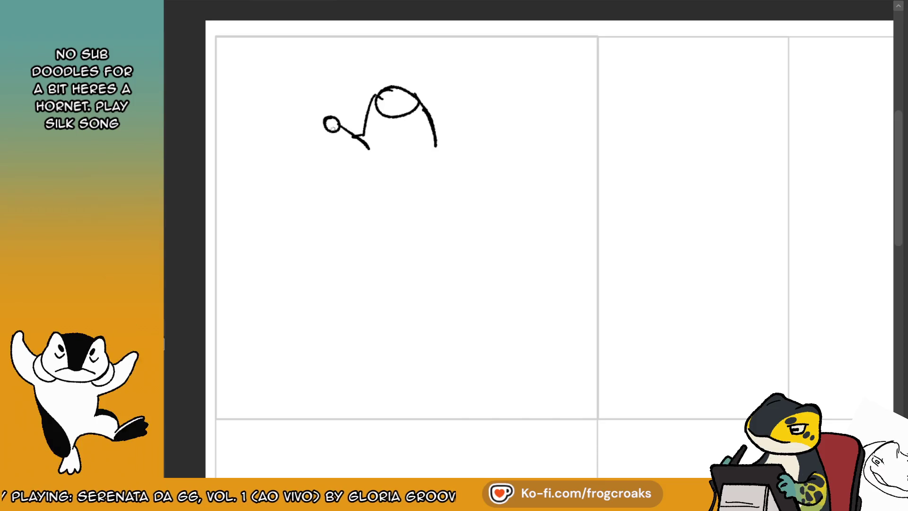
{"action": "left_click_drag", "start_coordinate": [331, 126], "coordinate": [359, 156]}
{"action": "left_click", "coordinate": [222, 4]}
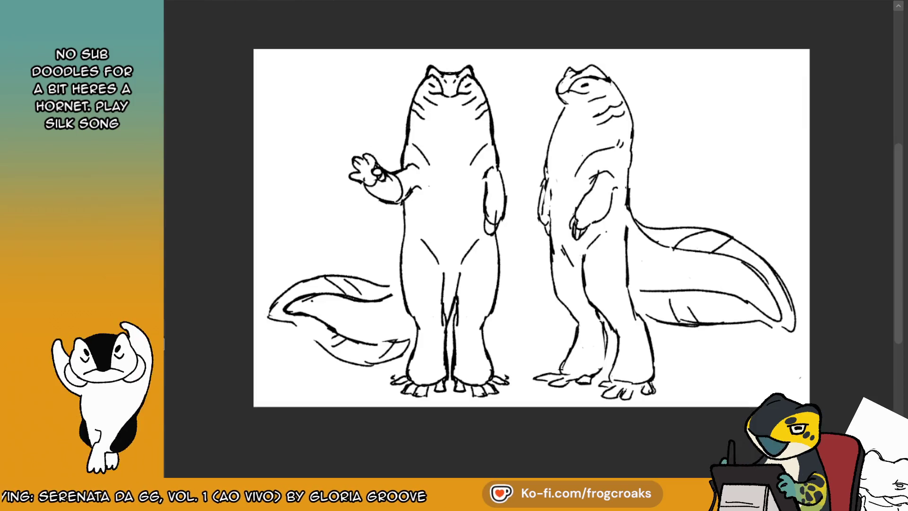
{"action": "left_click", "coordinate": [289, 6]}
{"action": "key", "text": "ctrl+z"}
{"action": "mouse_move", "coordinate": [331, 118]}
{"action": "left_mouse_down"}
{"action": "mouse_move", "coordinate": [345, 128]}
{"action": "mouse_move", "coordinate": [352, 155]}
{"action": "left_mouse_up"}
{"action": "key", "text": "ctrl+z"}
{"action": "mouse_move", "coordinate": [334, 120]}
{"action": "left_mouse_down"}
{"action": "mouse_move", "coordinate": [327, 128]}
{"action": "mouse_move", "coordinate": [339, 120]}
{"action": "mouse_move", "coordinate": [324, 109]}
{"action": "mouse_move", "coordinate": [321, 132]}
{"action": "mouse_move", "coordinate": [363, 139]}
{"action": "left_mouse_up"}
{"action": "key", "text": "ctrl+z"}
{"action": "key", "text": "ctrl+z"}
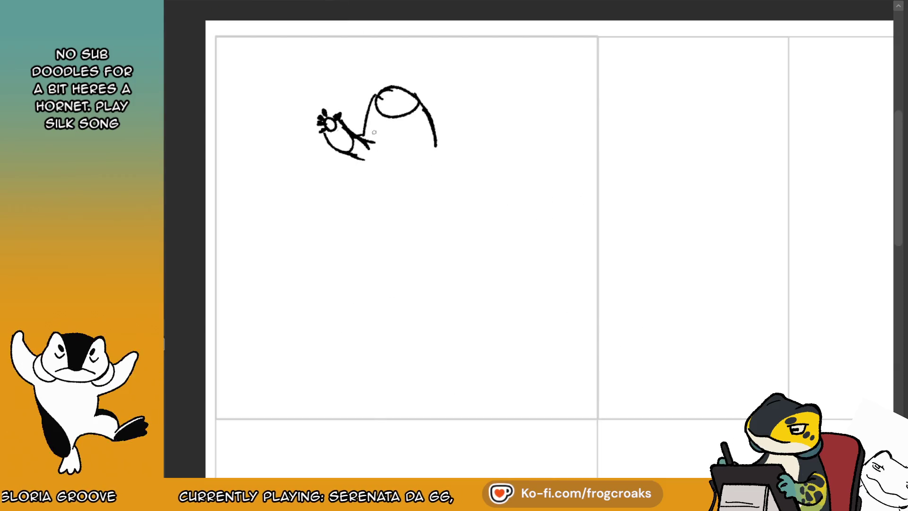
- Try and undo strokes for a line down the body and a short right leg
{"action": "mouse_move", "coordinate": [369, 127]}
{"action": "left_mouse_down"}
{"action": "mouse_move", "coordinate": [383, 138]}
{"action": "mouse_move", "coordinate": [386, 83]}
{"action": "mouse_move", "coordinate": [391, 144]}
{"action": "left_mouse_up"}
{"action": "key", "text": "ctrl+z"}
{"action": "mouse_move", "coordinate": [425, 108]}
{"action": "left_mouse_down"}
{"action": "mouse_move", "coordinate": [430, 168]}
{"action": "mouse_move", "coordinate": [443, 167]}
{"action": "mouse_move", "coordinate": [423, 169]}
{"action": "left_mouse_up"}
{"action": "key", "text": "ctrl+z"}
{"action": "key", "text": "ctrl+z"}
{"action": "key", "text": "ctrl+z"}
{"action": "mouse_move", "coordinate": [428, 163]}
{"action": "left_mouse_down"}
{"action": "mouse_move", "coordinate": [417, 177]}
{"action": "mouse_move", "coordinate": [438, 154]}
{"action": "mouse_move", "coordinate": [439, 166]}
{"action": "left_mouse_up"}
{"action": "key", "text": "ctrl+z"}
{"action": "key", "text": "ctrl+z"}
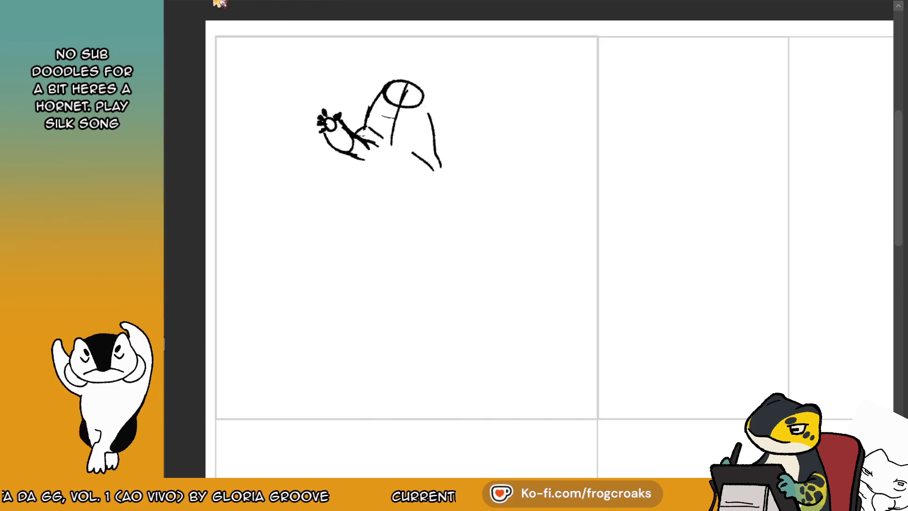
- Check the reference and draw the lower body curving into two stubby legs
{"action": "left_click", "coordinate": [214, 3]}
{"action": "left_click", "coordinate": [300, 3]}
{"action": "mouse_move", "coordinate": [390, 142]}
{"action": "left_mouse_down"}
{"action": "mouse_move", "coordinate": [402, 125]}
{"action": "mouse_move", "coordinate": [395, 119]}
{"action": "left_mouse_up"}
{"action": "mouse_move", "coordinate": [354, 160]}
{"action": "left_mouse_down"}
{"action": "mouse_move", "coordinate": [378, 204]}
{"action": "mouse_move", "coordinate": [399, 188]}
{"action": "mouse_move", "coordinate": [428, 204]}
{"action": "mouse_move", "coordinate": [429, 213]}
{"action": "mouse_move", "coordinate": [364, 207]}
{"action": "mouse_move", "coordinate": [392, 192]}
{"action": "mouse_move", "coordinate": [405, 217]}
{"action": "left_mouse_up"}
{"action": "key", "text": "ctrl+z"}
{"action": "key", "text": "ctrl+z"}
{"action": "key", "text": "ctrl+z"}
{"action": "key", "text": "ctrl+z"}
{"action": "key", "text": "ctrl+z"}
{"action": "key", "text": "ctrl+z"}
{"action": "key", "text": "ctrl+z"}
{"action": "key", "text": "ctrl+z"}
{"action": "mouse_move", "coordinate": [437, 154]}
{"action": "left_mouse_down"}
{"action": "mouse_move", "coordinate": [434, 187]}
{"action": "mouse_move", "coordinate": [444, 211]}
{"action": "left_mouse_up"}
{"action": "key", "text": "ctrl+z"}
{"action": "key", "text": "ctrl+z"}
{"action": "left_click_drag", "start_coordinate": [444, 180], "coordinate": [439, 213]}
{"action": "key", "text": "ctrl+z"}
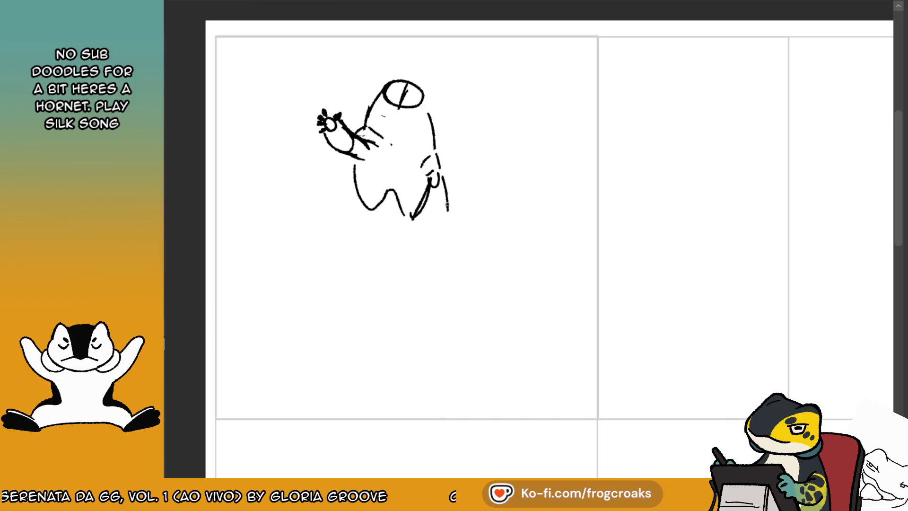
{"action": "left_click_drag", "start_coordinate": [444, 175], "coordinate": [443, 215]}
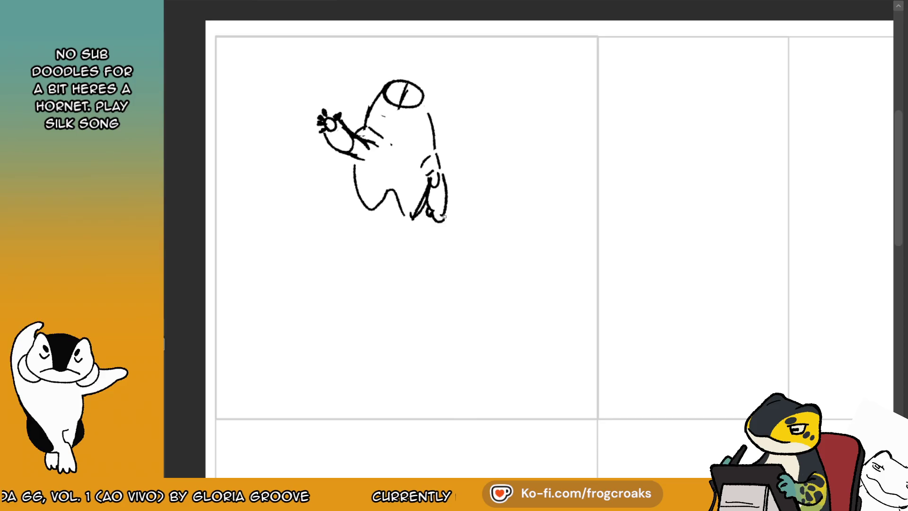
{"action": "key", "text": "ctrl+z"}
{"action": "key", "text": "ctrl+z"}
{"action": "key", "text": "ctrl+z"}
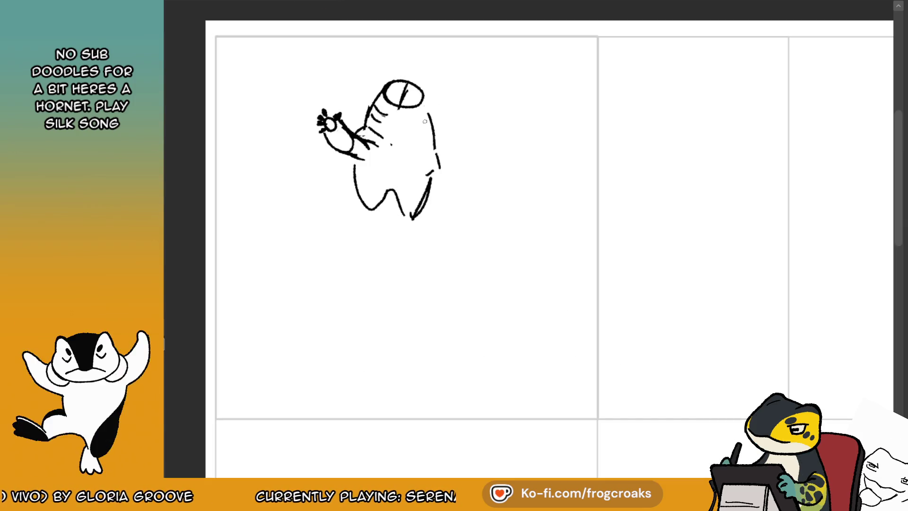
- Erase the old head ellipse and redraw the head as a closed oval
{"action": "left_click_drag", "start_coordinate": [424, 122], "coordinate": [428, 127]}
{"action": "left_click_drag", "start_coordinate": [388, 95], "coordinate": [425, 97]}
{"action": "mouse_move", "coordinate": [428, 105]}
{"action": "left_mouse_down"}
{"action": "mouse_move", "coordinate": [400, 92]}
{"action": "mouse_move", "coordinate": [419, 95]}
{"action": "mouse_move", "coordinate": [412, 97]}
{"action": "left_mouse_up"}
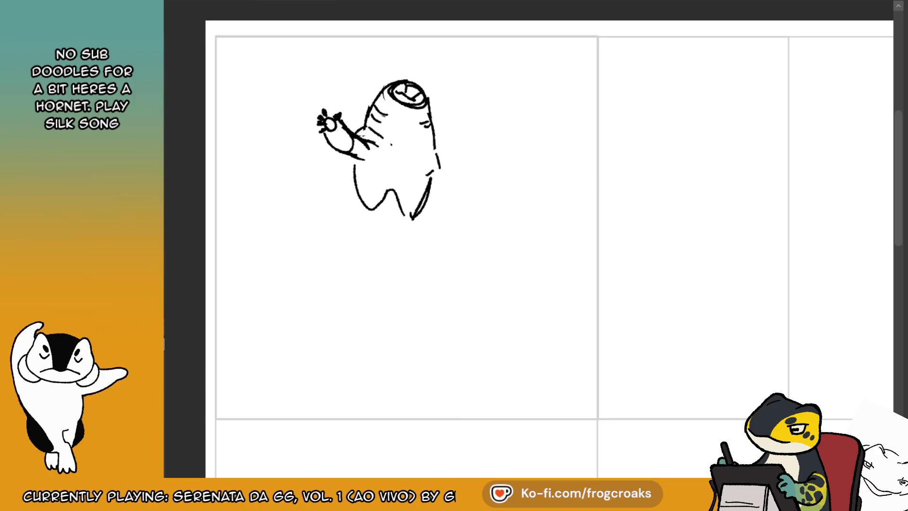
{"action": "key", "text": "ctrl+t"}
- Scale the creature sketch up, erase the W-shaped legs, and start redrawing the body's left side
{"action": "mouse_move", "coordinate": [443, 75]}
{"action": "left_mouse_down"}
{"action": "mouse_move", "coordinate": [462, 91]}
{"action": "mouse_move", "coordinate": [440, 112]}
{"action": "left_mouse_up"}
{"action": "left_click", "coordinate": [310, 271]}
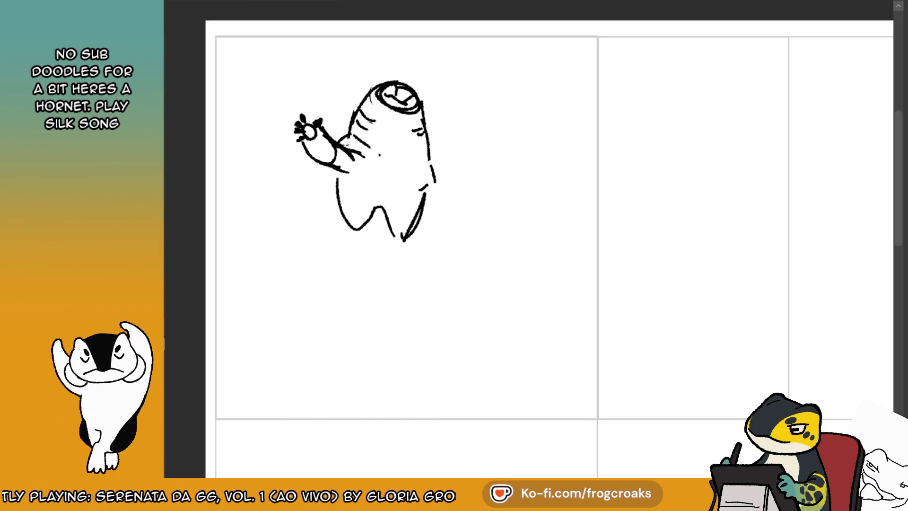
{"action": "mouse_move", "coordinate": [335, 177]}
{"action": "left_mouse_down"}
{"action": "mouse_move", "coordinate": [339, 246]}
{"action": "mouse_move", "coordinate": [347, 208]}
{"action": "mouse_move", "coordinate": [377, 201]}
{"action": "left_mouse_up"}
{"action": "mouse_move", "coordinate": [401, 236]}
{"action": "left_mouse_down"}
{"action": "mouse_move", "coordinate": [371, 208]}
{"action": "mouse_move", "coordinate": [377, 201]}
{"action": "mouse_move", "coordinate": [400, 222]}
{"action": "left_mouse_up"}
{"action": "left_click_drag", "start_coordinate": [391, 116], "coordinate": [364, 265]}
{"action": "key", "text": "ctrl+z"}
{"action": "left_click_drag", "start_coordinate": [348, 222], "coordinate": [413, 227]}
{"action": "key", "text": "ctrl+z"}
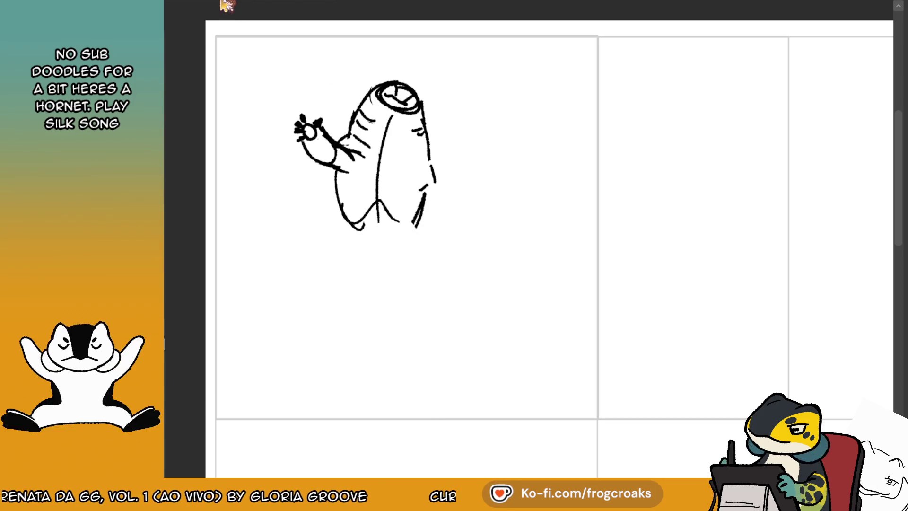
- Redraw a longer left side and a larger rounded bottom curve for the body
{"action": "key", "text": "ctrl+Tab"}
{"action": "key", "text": "ctrl+Tab"}
{"action": "mouse_move", "coordinate": [337, 189]}
{"action": "left_mouse_down"}
{"action": "mouse_move", "coordinate": [348, 236]}
{"action": "mouse_move", "coordinate": [405, 240]}
{"action": "mouse_move", "coordinate": [375, 264]}
{"action": "left_mouse_up"}
{"action": "key", "text": "ctrl+z"}
{"action": "key", "text": "ctrl+z"}
{"action": "mouse_move", "coordinate": [341, 227]}
{"action": "left_mouse_down"}
{"action": "mouse_move", "coordinate": [418, 231]}
{"action": "mouse_move", "coordinate": [418, 312]}
{"action": "left_mouse_up"}
{"action": "key", "text": "ctrl+z"}
- Erase the right-side bulge and centre line, and redraw a small hand on the right edge
{"action": "key", "text": "e"}
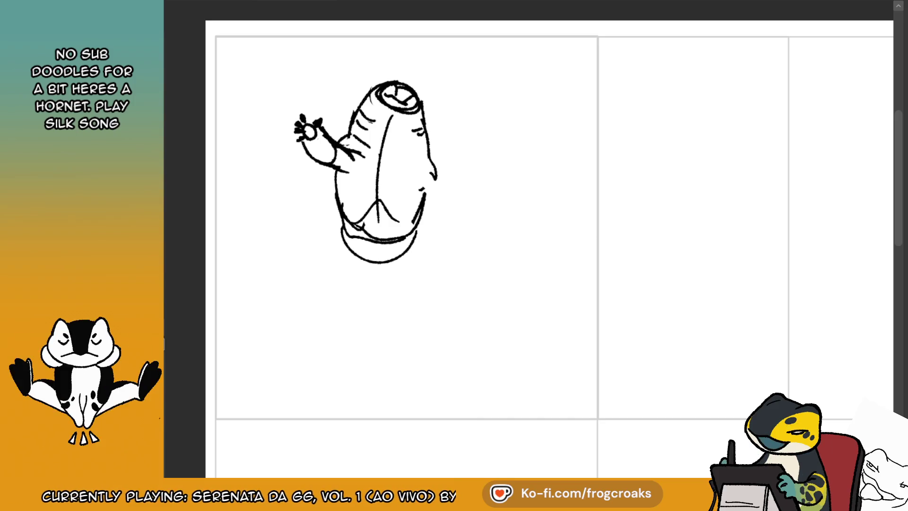
{"action": "mouse_move", "coordinate": [433, 166]}
{"action": "left_mouse_down"}
{"action": "mouse_move", "coordinate": [421, 176]}
{"action": "mouse_move", "coordinate": [434, 180]}
{"action": "left_mouse_up"}
{"action": "mouse_move", "coordinate": [427, 173]}
{"action": "left_mouse_down"}
{"action": "mouse_move", "coordinate": [416, 184]}
{"action": "mouse_move", "coordinate": [415, 163]}
{"action": "mouse_move", "coordinate": [437, 170]}
{"action": "mouse_move", "coordinate": [444, 234]}
{"action": "left_mouse_up"}
{"action": "key", "text": "ctrl+z"}
{"action": "key", "text": "ctrl+z"}
{"action": "key", "text": "ctrl+z"}
{"action": "key", "text": "ctrl+z"}
{"action": "mouse_move", "coordinate": [434, 189]}
{"action": "left_mouse_down"}
{"action": "mouse_move", "coordinate": [443, 222]}
{"action": "mouse_move", "coordinate": [429, 226]}
{"action": "left_mouse_up"}
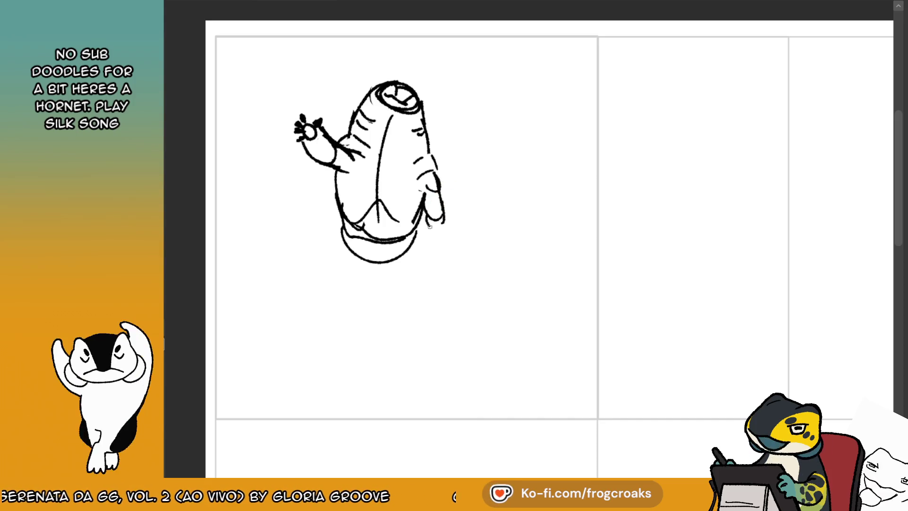
{"action": "key", "text": "ctrl+z"}
{"action": "key", "text": "ctrl+z"}
{"action": "key", "text": "ctrl+z"}
{"action": "key", "text": "ctrl+z"}
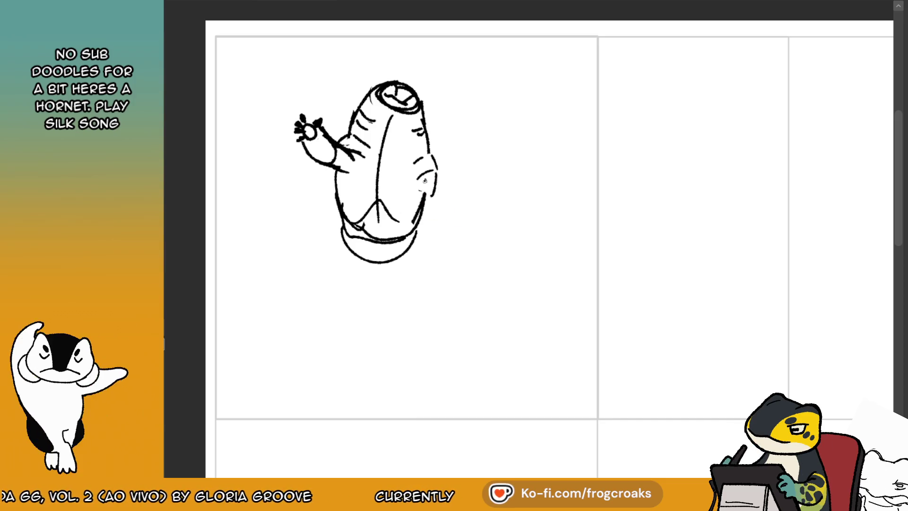
{"action": "left_click_drag", "start_coordinate": [428, 178], "coordinate": [427, 181]}
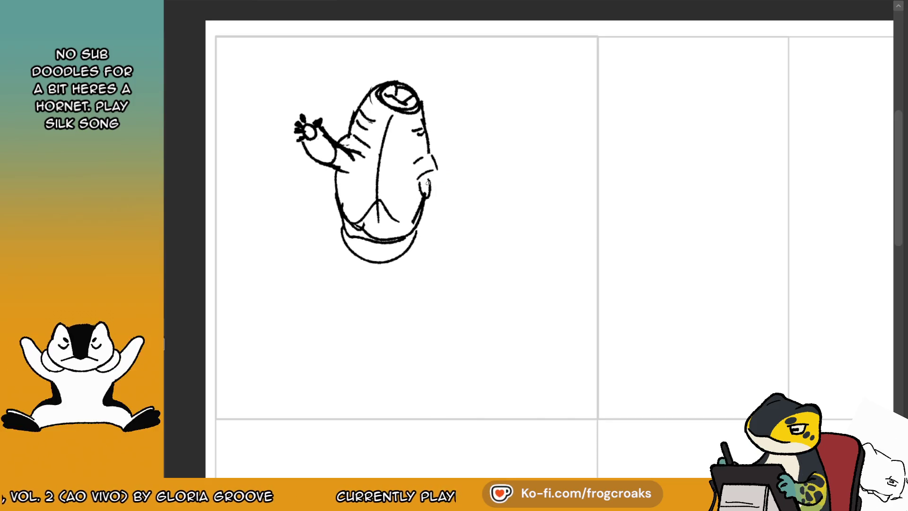
{"action": "mouse_move", "coordinate": [393, 140]}
{"action": "left_mouse_down"}
{"action": "mouse_move", "coordinate": [396, 124]}
{"action": "mouse_move", "coordinate": [390, 231]}
{"action": "left_mouse_up"}
{"action": "key", "text": "ctrl+z"}
{"action": "key", "text": "ctrl+z"}
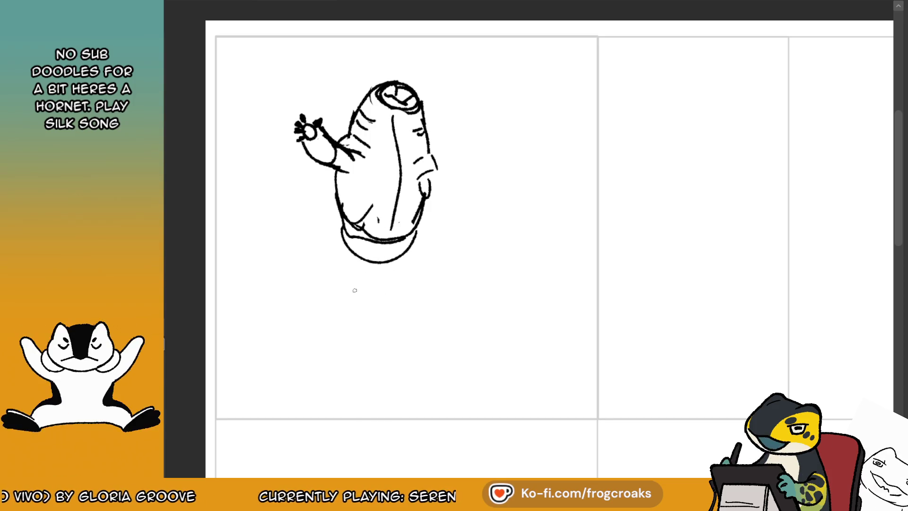
- Redraw the bottom with a waist line and the body's right side down toward the legs
{"action": "mouse_move", "coordinate": [370, 249]}
{"action": "left_mouse_down"}
{"action": "mouse_move", "coordinate": [378, 223]}
{"action": "mouse_move", "coordinate": [402, 226]}
{"action": "mouse_move", "coordinate": [422, 305]}
{"action": "left_mouse_up"}
{"action": "left_click", "coordinate": [293, 5]}
{"action": "left_click", "coordinate": [293, 5]}
{"action": "left_click_drag", "start_coordinate": [433, 224], "coordinate": [411, 322]}
{"action": "left_click_drag", "start_coordinate": [383, 263], "coordinate": [404, 295]}
{"action": "key", "text": "ctrl+z"}
{"action": "key", "text": "ctrl+z"}
{"action": "left_click_drag", "start_coordinate": [424, 226], "coordinate": [399, 312]}
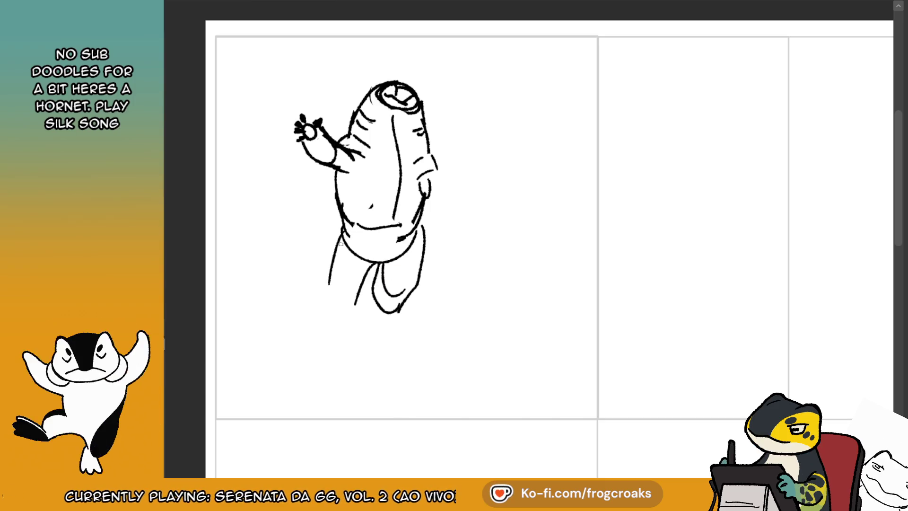
- Draw the left leg, the line between the legs, and a straighter left outline
{"action": "mouse_move", "coordinate": [331, 274]}
{"action": "left_mouse_down"}
{"action": "mouse_move", "coordinate": [352, 313]}
{"action": "mouse_move", "coordinate": [378, 261]}
{"action": "left_mouse_up"}
{"action": "left_click_drag", "start_coordinate": [378, 234], "coordinate": [384, 258]}
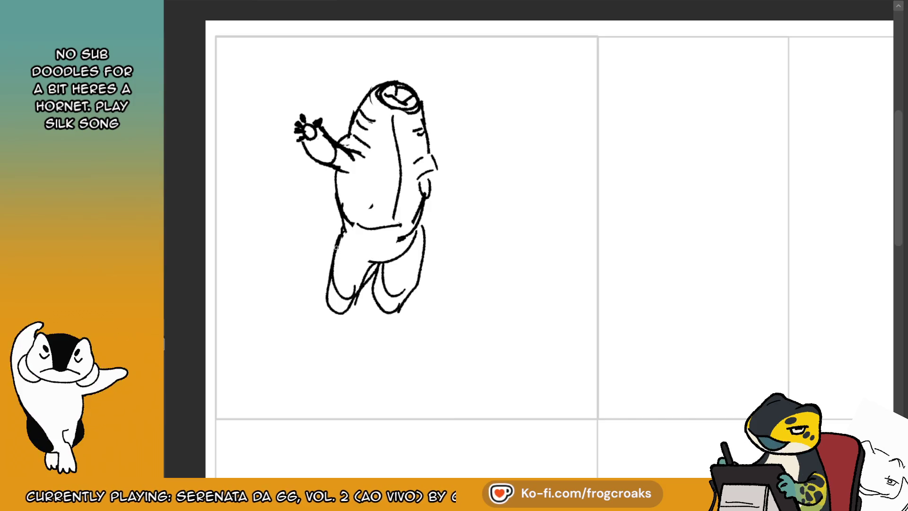
{"action": "mouse_move", "coordinate": [337, 180]}
{"action": "left_mouse_down"}
{"action": "mouse_move", "coordinate": [343, 236]}
{"action": "mouse_move", "coordinate": [401, 226]}
{"action": "left_mouse_up"}
{"action": "mouse_move", "coordinate": [355, 265]}
{"action": "left_mouse_down"}
{"action": "mouse_move", "coordinate": [368, 302]}
{"action": "mouse_move", "coordinate": [374, 286]}
{"action": "mouse_move", "coordinate": [407, 307]}
{"action": "left_mouse_up"}
{"action": "mouse_move", "coordinate": [420, 237]}
{"action": "left_mouse_down"}
{"action": "mouse_move", "coordinate": [414, 309]}
{"action": "mouse_move", "coordinate": [420, 280]}
{"action": "mouse_move", "coordinate": [379, 287]}
{"action": "mouse_move", "coordinate": [381, 297]}
{"action": "left_mouse_up"}
{"action": "key", "text": "ctrl+z"}
- Erase the belly, waist and right-side arm lines, then check the reference sheet
{"action": "left_click_drag", "start_coordinate": [373, 227], "coordinate": [402, 246]}
{"action": "mouse_move", "coordinate": [427, 161]}
{"action": "left_mouse_down"}
{"action": "mouse_move", "coordinate": [420, 204]}
{"action": "mouse_move", "coordinate": [423, 189]}
{"action": "mouse_move", "coordinate": [437, 185]}
{"action": "mouse_move", "coordinate": [442, 220]}
{"action": "mouse_move", "coordinate": [440, 196]}
{"action": "left_mouse_up"}
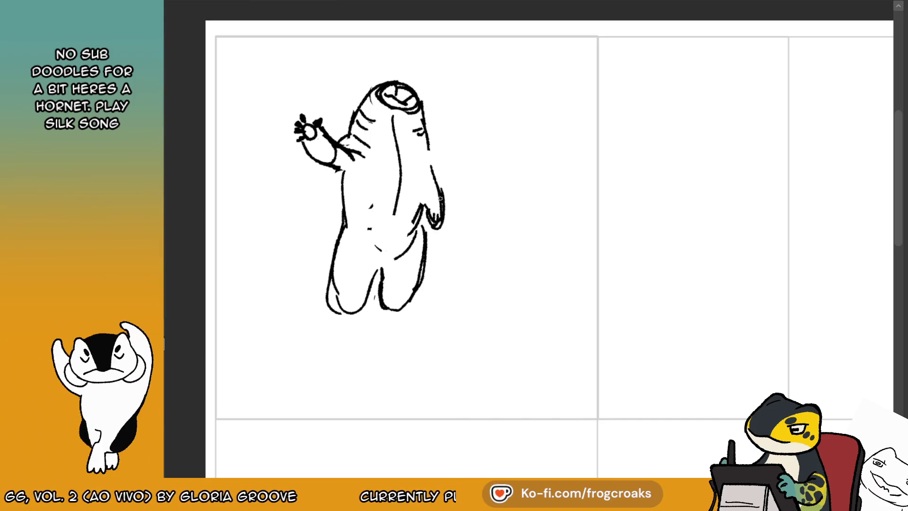
{"action": "left_click_drag", "start_coordinate": [430, 156], "coordinate": [418, 234]}
{"action": "key", "text": "ctrl+z"}
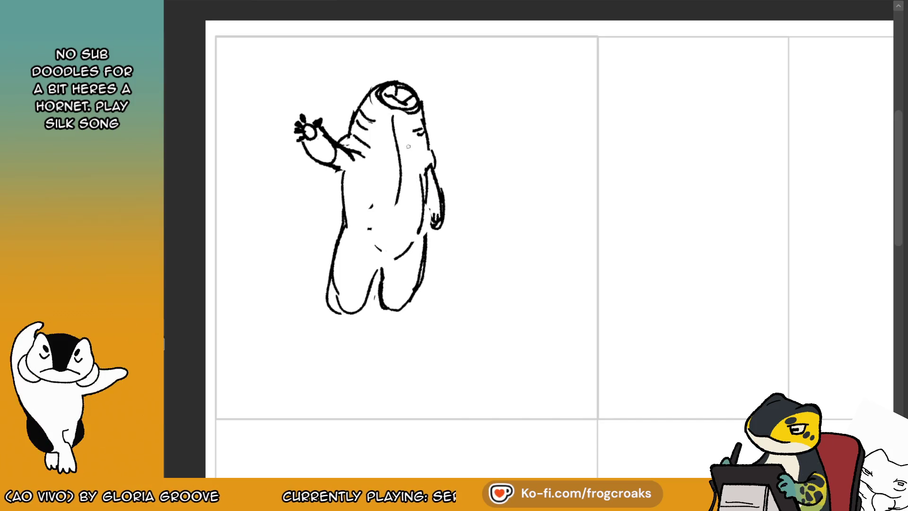
{"action": "left_click", "coordinate": [220, 6]}
{"action": "left_click", "coordinate": [273, 2]}
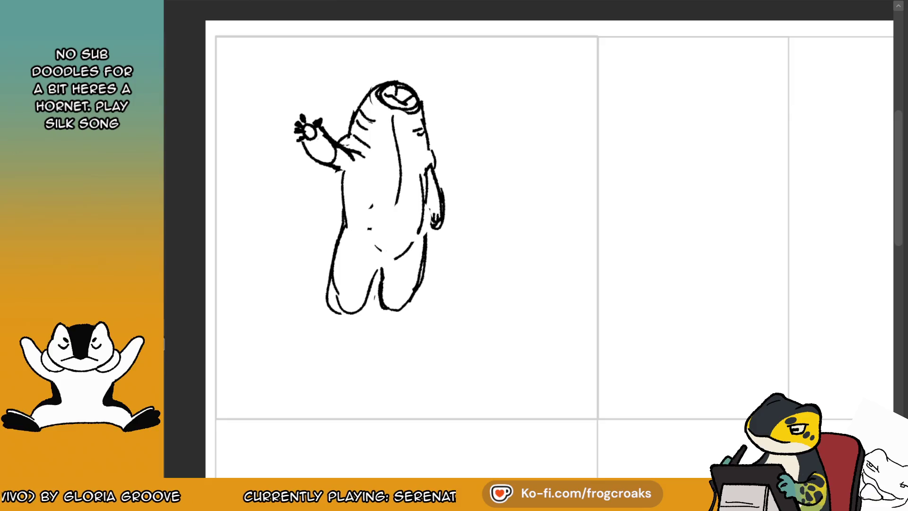
- Extend the left body line, erase the middle line, and redraw the right side with a small hand
{"action": "left_click_drag", "start_coordinate": [339, 174], "coordinate": [344, 217]}
{"action": "left_click_drag", "start_coordinate": [425, 203], "coordinate": [433, 175]}
{"action": "mouse_move", "coordinate": [397, 123]}
{"action": "left_mouse_down"}
{"action": "mouse_move", "coordinate": [397, 172]}
{"action": "mouse_move", "coordinate": [397, 156]}
{"action": "mouse_move", "coordinate": [428, 172]}
{"action": "mouse_move", "coordinate": [432, 164]}
{"action": "left_mouse_up"}
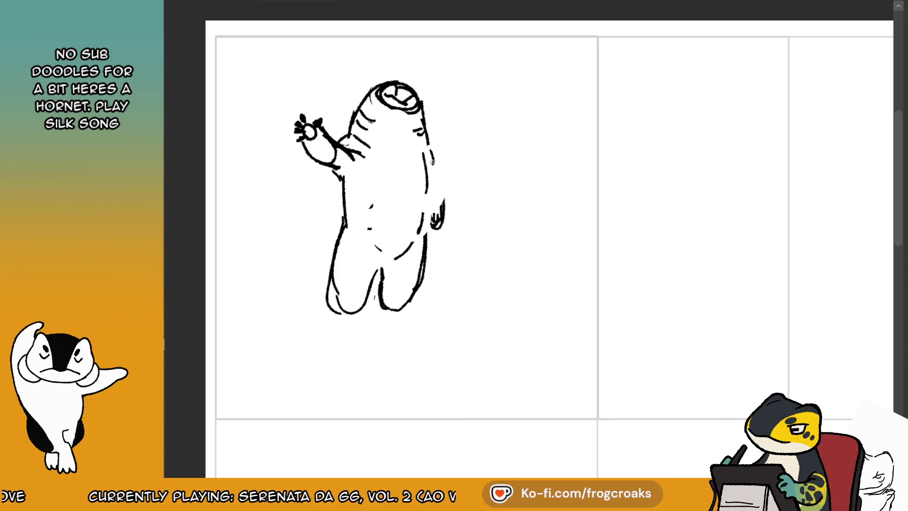
{"action": "mouse_move", "coordinate": [428, 143]}
{"action": "left_mouse_down"}
{"action": "mouse_move", "coordinate": [432, 157]}
{"action": "mouse_move", "coordinate": [425, 131]}
{"action": "mouse_move", "coordinate": [441, 194]}
{"action": "mouse_move", "coordinate": [437, 232]}
{"action": "mouse_move", "coordinate": [428, 218]}
{"action": "left_mouse_up"}
{"action": "left_click_drag", "start_coordinate": [429, 176], "coordinate": [430, 201]}
{"action": "left_click_drag", "start_coordinate": [420, 236], "coordinate": [425, 221]}
{"action": "left_click_drag", "start_coordinate": [424, 176], "coordinate": [424, 223]}
- Add a lower-belly curve, replace the right arm stroke with a fresh side line, and lasso the head
{"action": "key", "text": "ctrl+Tab"}
{"action": "key", "text": "ctrl+Tab"}
{"action": "left_click_drag", "start_coordinate": [357, 231], "coordinate": [380, 250]}
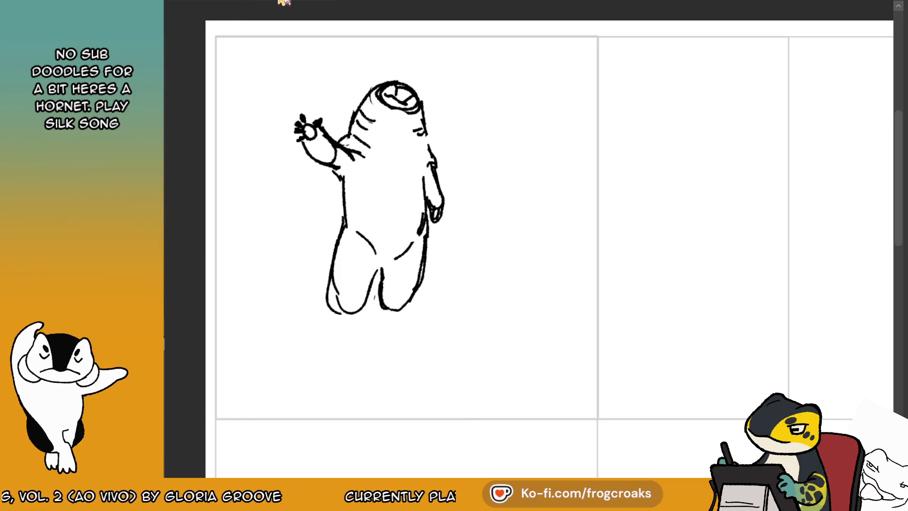
{"action": "key", "text": "ctrl+Tab"}
{"action": "key", "text": "ctrl+Tab"}
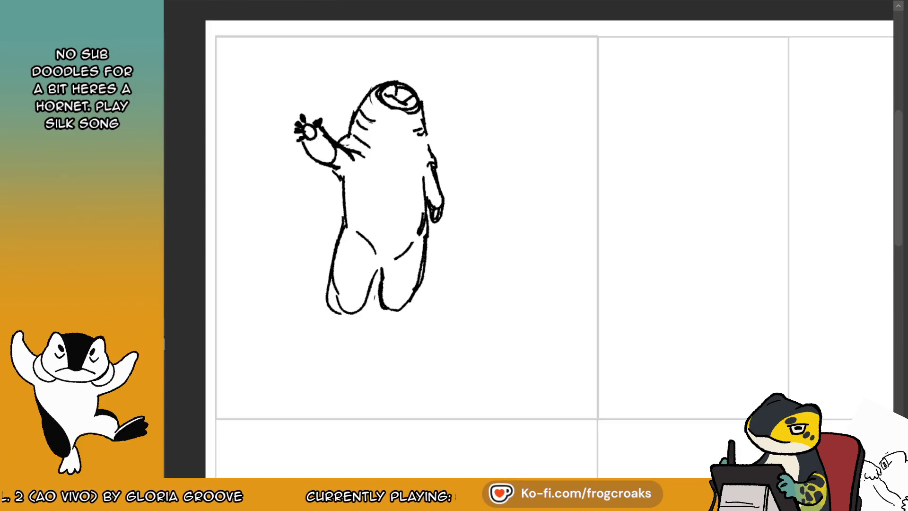
{"action": "mouse_move", "coordinate": [442, 169]}
{"action": "left_mouse_down"}
{"action": "mouse_move", "coordinate": [431, 154]}
{"action": "mouse_move", "coordinate": [434, 180]}
{"action": "mouse_move", "coordinate": [429, 163]}
{"action": "left_mouse_up"}
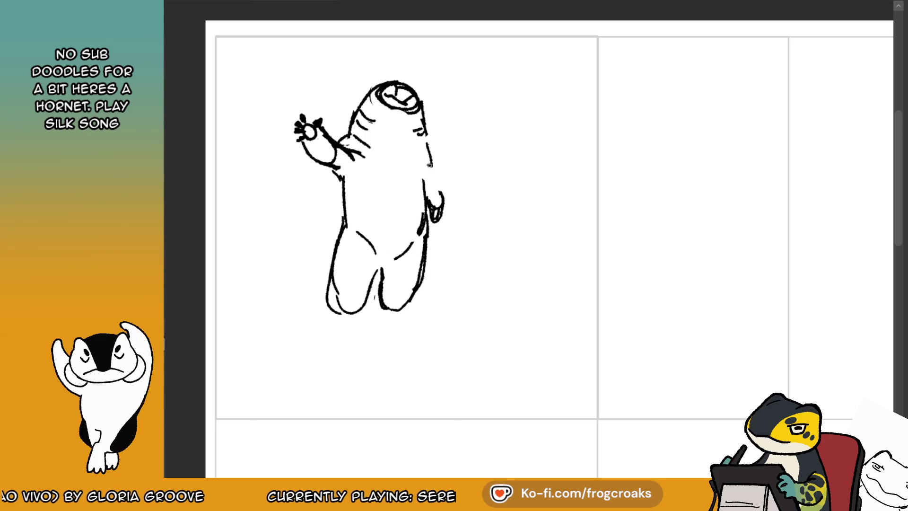
{"action": "left_click_drag", "start_coordinate": [424, 123], "coordinate": [426, 157]}
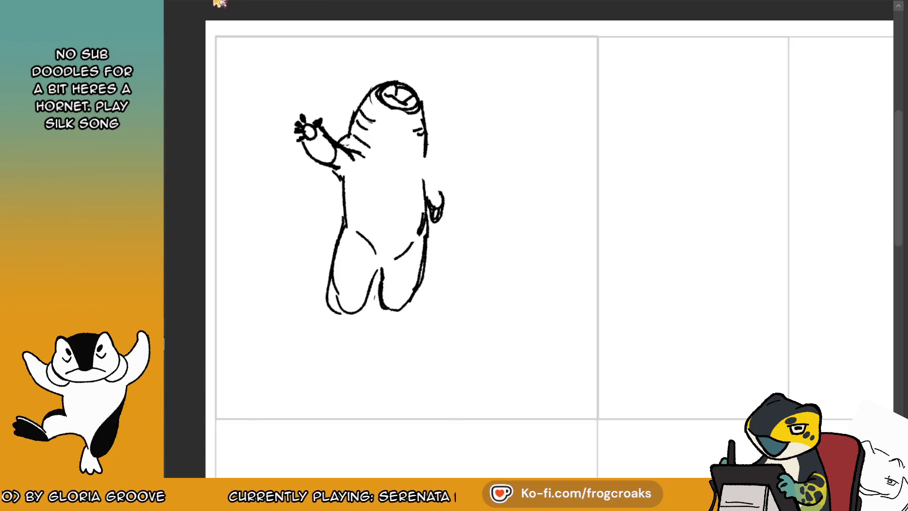
{"action": "key", "text": "ctrl+Tab"}
{"action": "key", "text": "ctrl+Tab"}
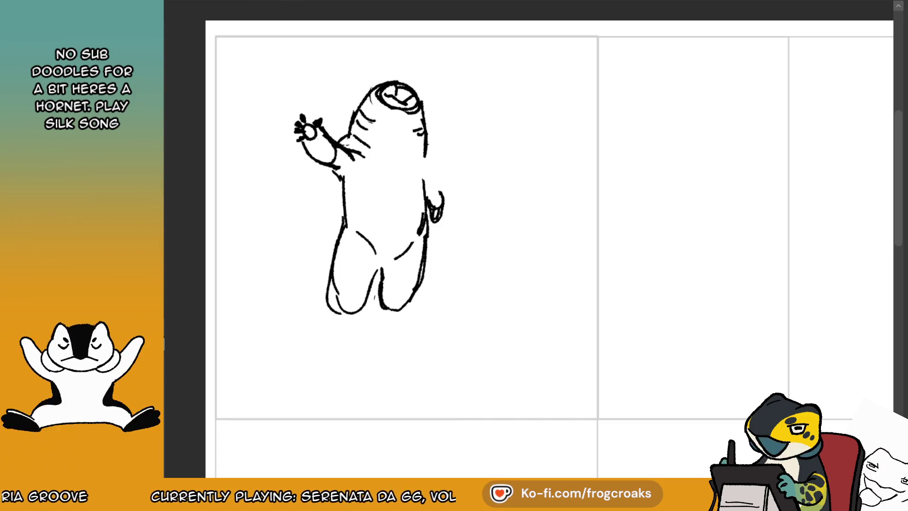
{"action": "mouse_move", "coordinate": [375, 65]}
{"action": "left_mouse_down"}
{"action": "mouse_move", "coordinate": [448, 73]}
{"action": "mouse_move", "coordinate": [414, 61]}
{"action": "left_mouse_up"}
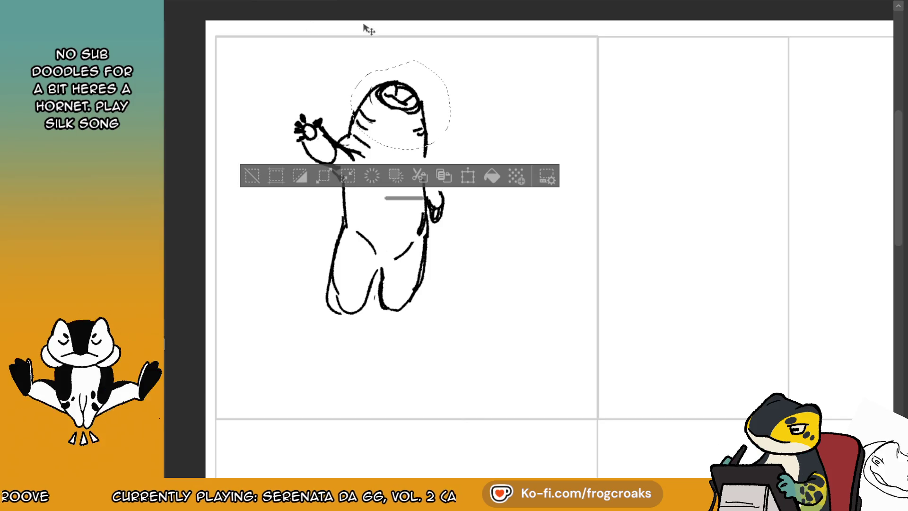
- Move the lassoed head up slightly, deselect, and redraw the right outline while erasing the lower arm part
{"action": "left_click_drag", "start_coordinate": [422, 100], "coordinate": [422, 96]}
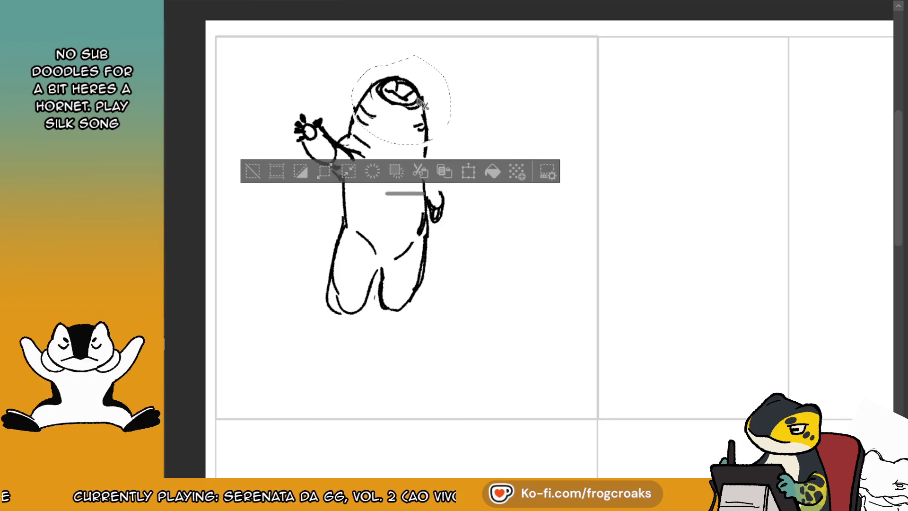
{"action": "left_click", "coordinate": [253, 171]}
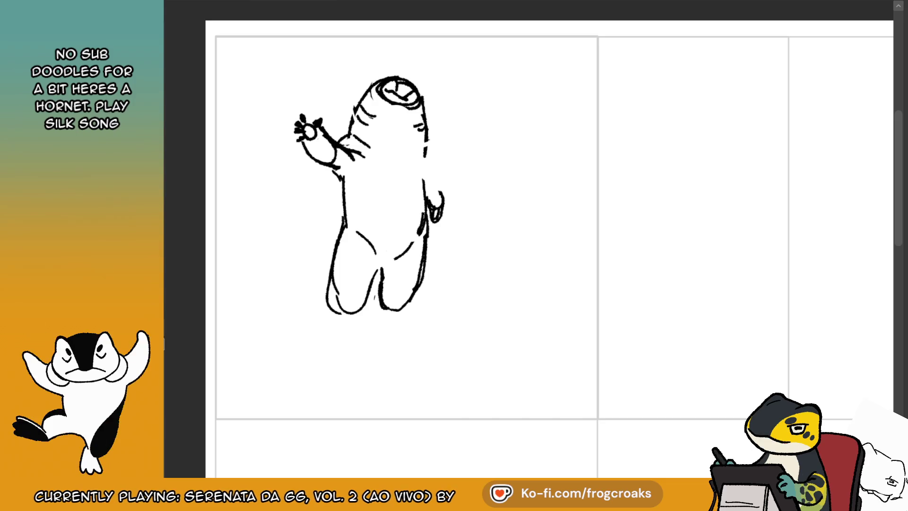
{"action": "key", "text": "ctrl+z"}
{"action": "left_click_drag", "start_coordinate": [354, 120], "coordinate": [346, 134]}
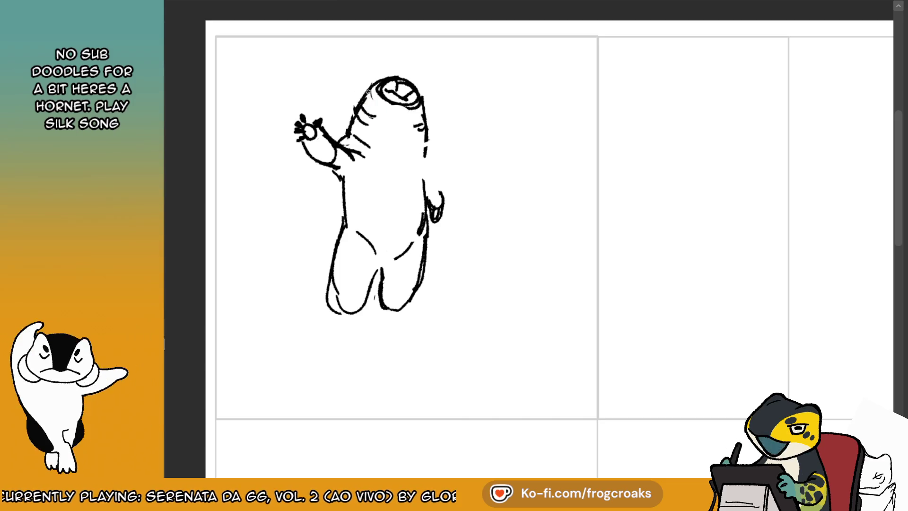
{"action": "key", "text": "ctrl+z"}
{"action": "left_click_drag", "start_coordinate": [423, 110], "coordinate": [434, 166]}
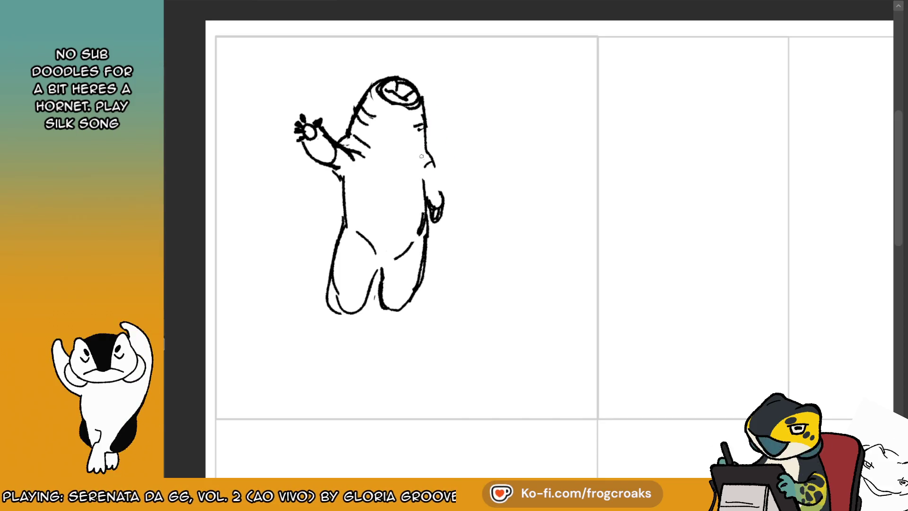
{"action": "mouse_move", "coordinate": [429, 163]}
{"action": "left_mouse_down"}
{"action": "mouse_move", "coordinate": [449, 205]}
{"action": "mouse_move", "coordinate": [449, 196]}
{"action": "mouse_move", "coordinate": [439, 222]}
{"action": "mouse_move", "coordinate": [439, 211]}
{"action": "left_mouse_up"}
- On a horizontally mirrored canvas, redraw the side arm curve, then flip back and erase the curled head
{"action": "key", "text": "m"}
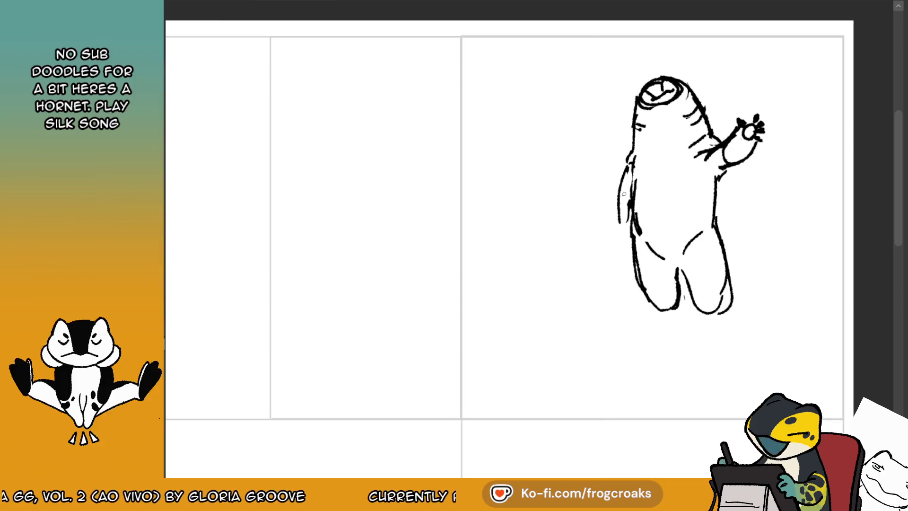
{"action": "left_click_drag", "start_coordinate": [627, 172], "coordinate": [616, 209]}
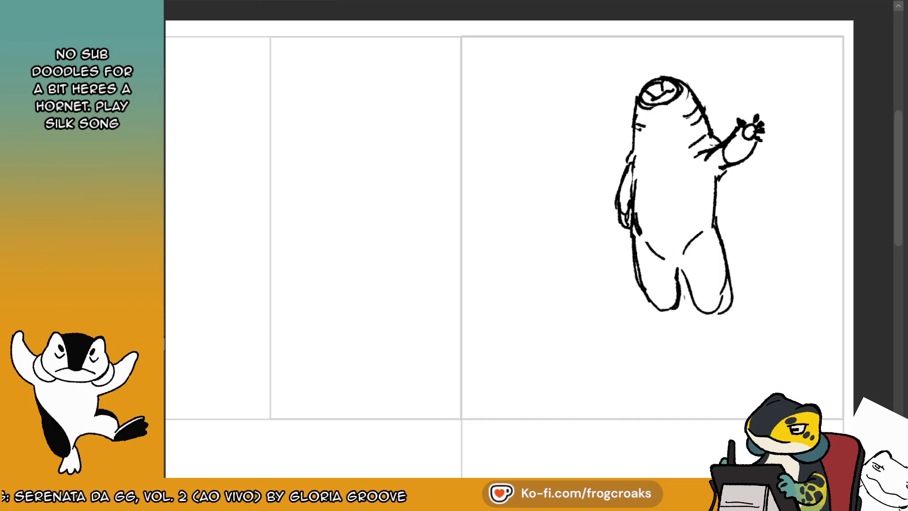
{"action": "key", "text": "m"}
{"action": "mouse_move", "coordinate": [402, 99]}
{"action": "left_mouse_down"}
{"action": "mouse_move", "coordinate": [393, 81]}
{"action": "mouse_move", "coordinate": [418, 108]}
{"action": "mouse_move", "coordinate": [406, 75]}
{"action": "mouse_move", "coordinate": [380, 88]}
{"action": "left_mouse_up"}
{"action": "key", "text": "ctrl+z"}
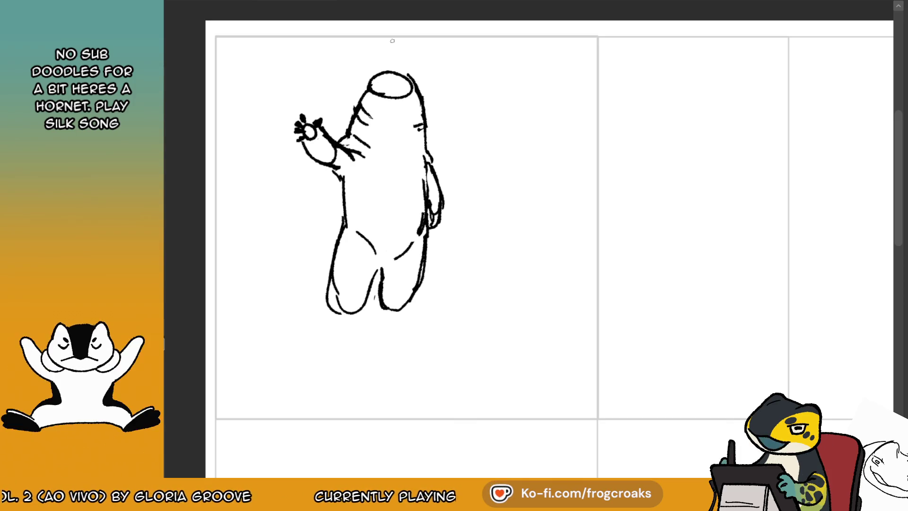
- Redraw the creature's head as a larger closed oval with bolder neck lines
{"action": "mouse_move", "coordinate": [392, 41]}
{"action": "left_mouse_down"}
{"action": "mouse_move", "coordinate": [399, 95]}
{"action": "mouse_move", "coordinate": [378, 109]}
{"action": "mouse_move", "coordinate": [363, 96]}
{"action": "mouse_move", "coordinate": [407, 84]}
{"action": "mouse_move", "coordinate": [425, 132]}
{"action": "left_mouse_up"}
{"action": "key", "text": "ctrl+z"}
{"action": "left_click_drag", "start_coordinate": [411, 95], "coordinate": [368, 90]}
{"action": "mouse_move", "coordinate": [373, 71]}
{"action": "left_mouse_down"}
{"action": "mouse_move", "coordinate": [373, 101]}
{"action": "mouse_move", "coordinate": [421, 123]}
{"action": "left_mouse_up"}
{"action": "key", "text": "ctrl+z"}
{"action": "key", "text": "ctrl+z"}
{"action": "mouse_move", "coordinate": [411, 75]}
{"action": "left_mouse_down"}
{"action": "mouse_move", "coordinate": [430, 142]}
{"action": "mouse_move", "coordinate": [411, 78]}
{"action": "left_mouse_up"}
{"action": "key", "text": "e"}
{"action": "left_click_drag", "start_coordinate": [362, 101], "coordinate": [352, 114]}
{"action": "key", "text": "ctrl+z"}
{"action": "key", "text": "ctrl+z"}
{"action": "key", "text": "ctrl+z"}
{"action": "mouse_move", "coordinate": [402, 97]}
{"action": "left_mouse_down"}
{"action": "mouse_move", "coordinate": [370, 95]}
{"action": "mouse_move", "coordinate": [362, 105]}
{"action": "mouse_move", "coordinate": [357, 98]}
{"action": "mouse_move", "coordinate": [402, 80]}
{"action": "mouse_move", "coordinate": [351, 118]}
{"action": "mouse_move", "coordinate": [428, 137]}
{"action": "left_mouse_up"}
{"action": "key", "text": "ctrl+z"}
{"action": "left_click_drag", "start_coordinate": [414, 100], "coordinate": [425, 141]}
{"action": "key", "text": "ctrl+z"}
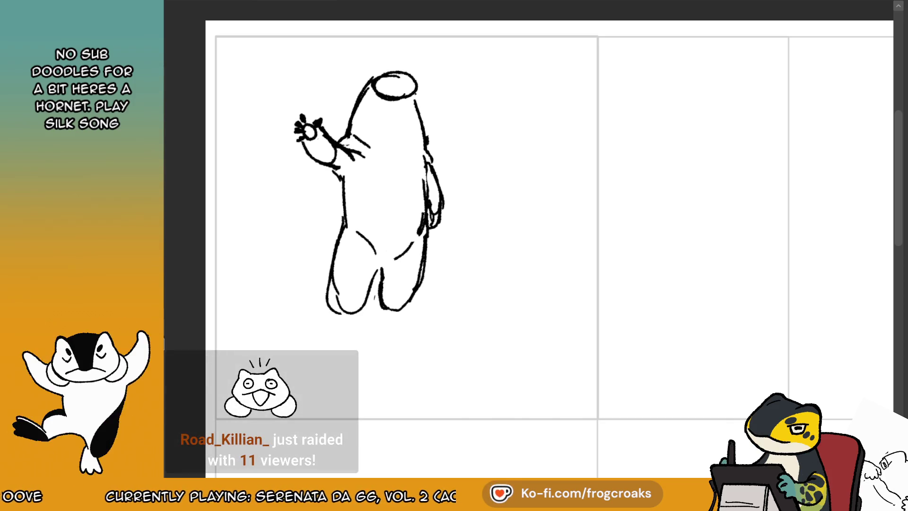
- Redraw the right leg and outline the left leg down to a rounded foot
{"action": "left_click_drag", "start_coordinate": [408, 275], "coordinate": [431, 264]}
{"action": "mouse_move", "coordinate": [429, 210]}
{"action": "left_mouse_down"}
{"action": "mouse_move", "coordinate": [427, 284]}
{"action": "mouse_move", "coordinate": [392, 312]}
{"action": "left_mouse_up"}
{"action": "key", "text": "ctrl+z"}
{"action": "mouse_move", "coordinate": [386, 274]}
{"action": "left_mouse_down"}
{"action": "mouse_move", "coordinate": [402, 315]}
{"action": "mouse_move", "coordinate": [428, 283]}
{"action": "left_mouse_up"}
{"action": "mouse_move", "coordinate": [350, 273]}
{"action": "left_mouse_down"}
{"action": "mouse_move", "coordinate": [364, 236]}
{"action": "mouse_move", "coordinate": [360, 299]}
{"action": "left_mouse_up"}
{"action": "key", "text": "b"}
{"action": "left_click_drag", "start_coordinate": [342, 239], "coordinate": [364, 309]}
- Erase and redraw the creature's upper-left body outline
{"action": "key", "text": "e"}
{"action": "left_click_drag", "start_coordinate": [359, 214], "coordinate": [345, 229]}
{"action": "key", "text": "b"}
{"action": "left_click_drag", "start_coordinate": [343, 184], "coordinate": [347, 243]}
{"action": "key", "text": "ctrl+z"}
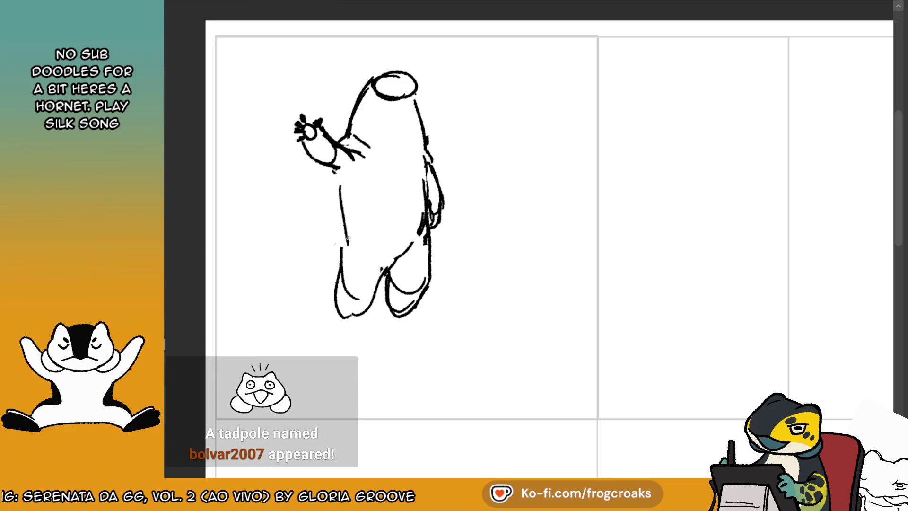
{"action": "key", "text": "e"}
{"action": "mouse_move", "coordinate": [341, 208]}
{"action": "left_mouse_down"}
{"action": "mouse_move", "coordinate": [353, 192]}
{"action": "mouse_move", "coordinate": [338, 171]}
{"action": "mouse_move", "coordinate": [346, 230]}
{"action": "left_mouse_up"}
{"action": "key", "text": "b"}
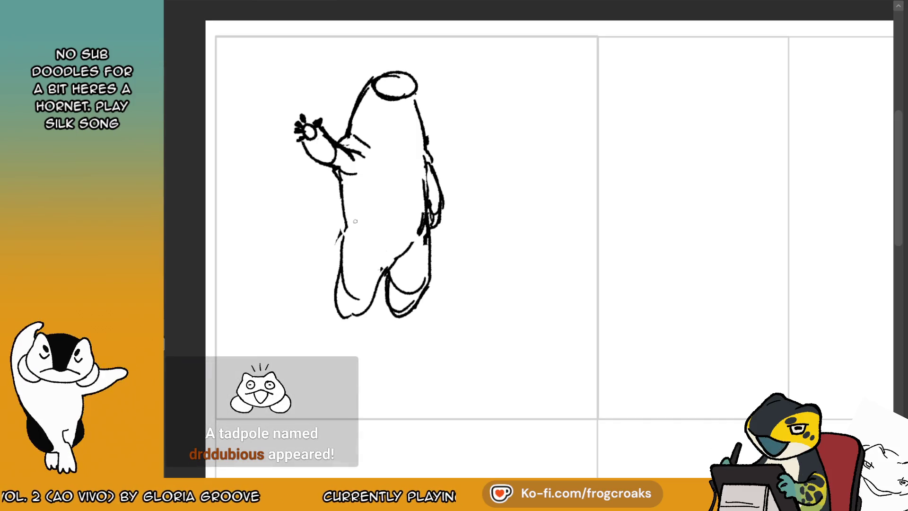
- Draw a new line down the body's right side, keeping the lower-left outline
{"action": "key", "text": "e"}
{"action": "mouse_move", "coordinate": [424, 230]}
{"action": "left_mouse_down"}
{"action": "mouse_move", "coordinate": [416, 194]}
{"action": "mouse_move", "coordinate": [426, 236]}
{"action": "left_mouse_up"}
{"action": "key", "text": "b"}
{"action": "left_click_drag", "start_coordinate": [424, 180], "coordinate": [424, 236]}
{"action": "key", "text": "e"}
{"action": "left_click_drag", "start_coordinate": [341, 194], "coordinate": [344, 223]}
{"action": "key", "text": "ctrl+z"}
- After checking the reference, lasso the creature's head and shift it slightly left
{"action": "key", "text": "ctrl+Tab"}
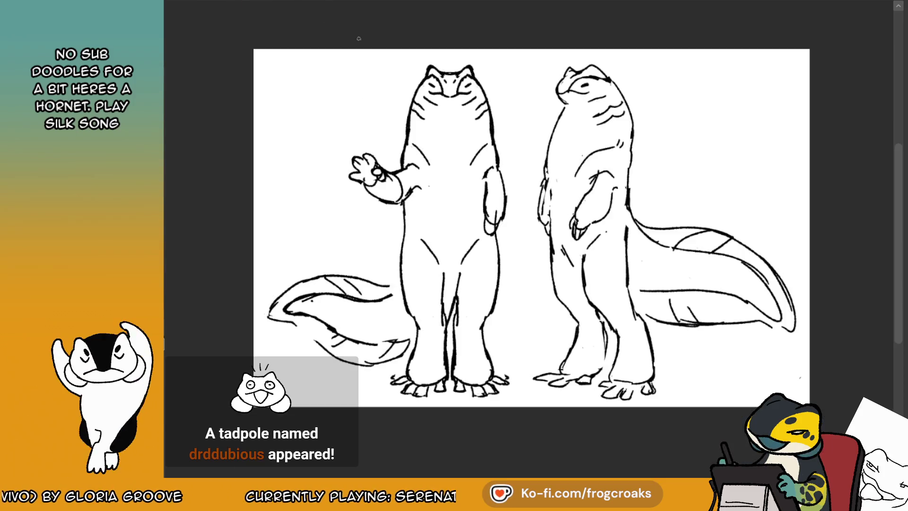
{"action": "key", "text": "ctrl+Tab"}
{"action": "key", "text": "m"}
{"action": "mouse_move", "coordinate": [358, 52]}
{"action": "left_mouse_down"}
{"action": "mouse_move", "coordinate": [440, 73]}
{"action": "mouse_move", "coordinate": [358, 54]}
{"action": "left_mouse_up"}
{"action": "left_click_drag", "start_coordinate": [439, 89], "coordinate": [426, 89]}
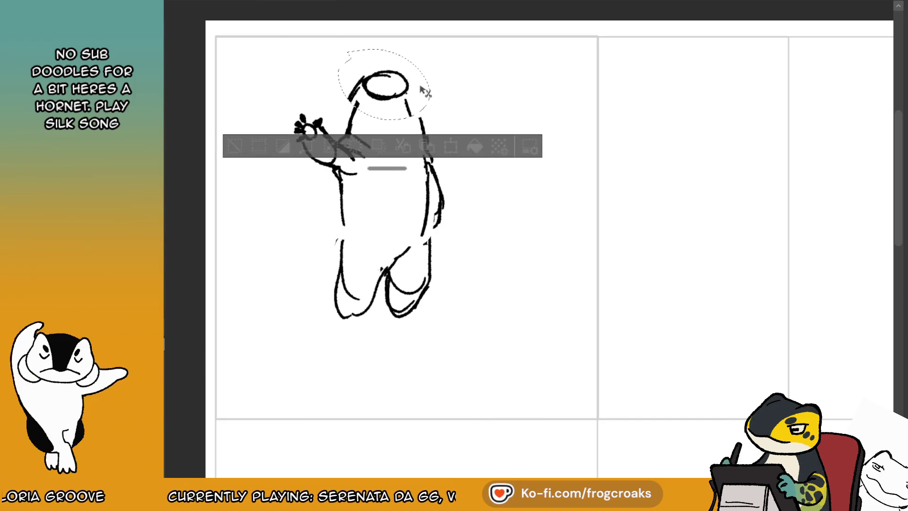
{"action": "left_click", "coordinate": [243, 148]}
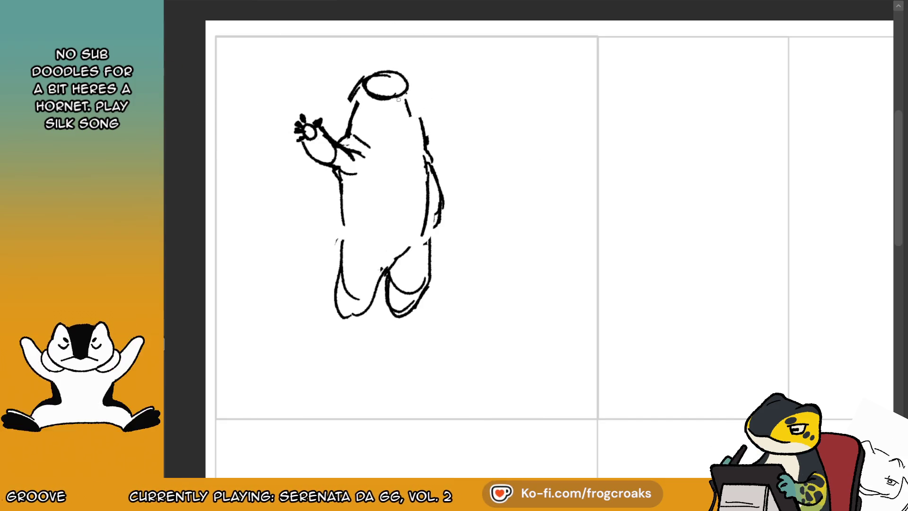
- Trim the left outline and start a second figure: a small circle with ear and jaw curves
{"action": "left_click_drag", "start_coordinate": [358, 96], "coordinate": [349, 127]}
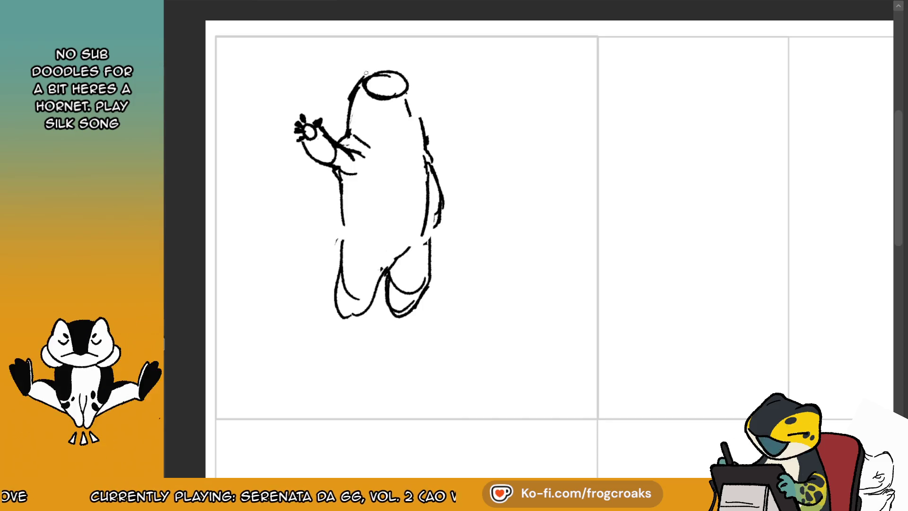
{"action": "mouse_move", "coordinate": [598, 127]}
{"action": "left_mouse_down"}
{"action": "mouse_move", "coordinate": [556, 136]}
{"action": "mouse_move", "coordinate": [562, 152]}
{"action": "mouse_move", "coordinate": [604, 118]}
{"action": "left_mouse_up"}
{"action": "left_click_drag", "start_coordinate": [574, 168], "coordinate": [617, 179]}
{"action": "mouse_move", "coordinate": [640, 132]}
{"action": "left_mouse_down"}
{"action": "mouse_move", "coordinate": [628, 140]}
{"action": "mouse_move", "coordinate": [672, 140]}
{"action": "mouse_move", "coordinate": [707, 163]}
{"action": "mouse_move", "coordinate": [700, 178]}
{"action": "mouse_move", "coordinate": [716, 168]}
{"action": "left_mouse_up"}
- Drop the clawed arm, mirror the canvas, and extend the small figure's back leftward
{"action": "key", "text": "ctrl+z"}
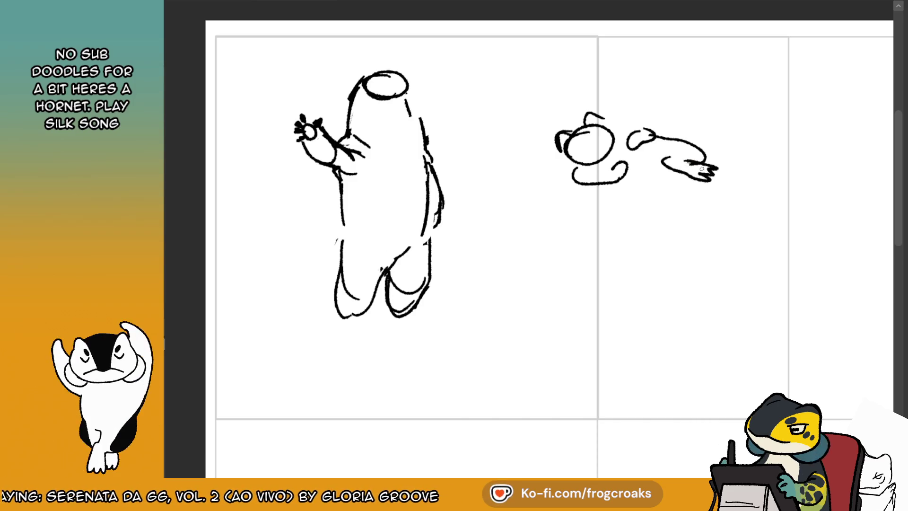
{"action": "left_click_drag", "start_coordinate": [650, 183], "coordinate": [677, 183]}
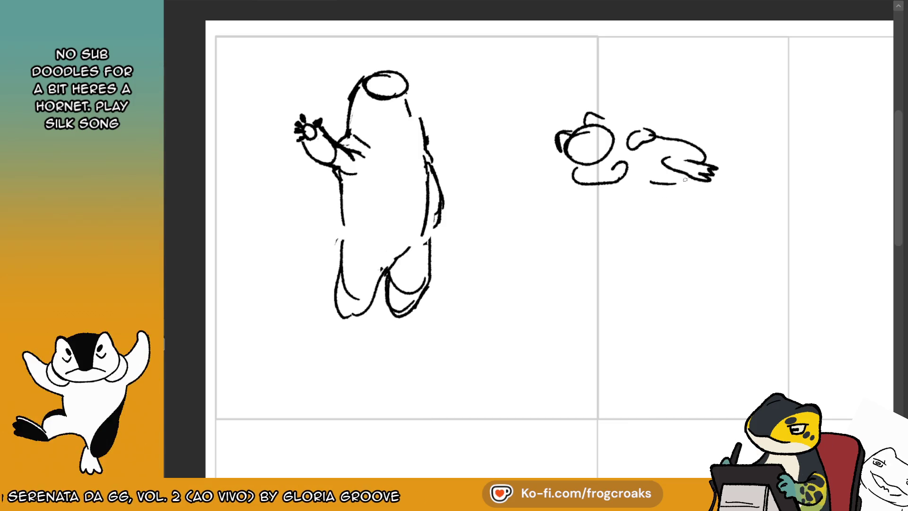
{"action": "key", "text": "ctrl+z"}
{"action": "key", "text": "ctrl+z"}
{"action": "key", "text": "ctrl+z"}
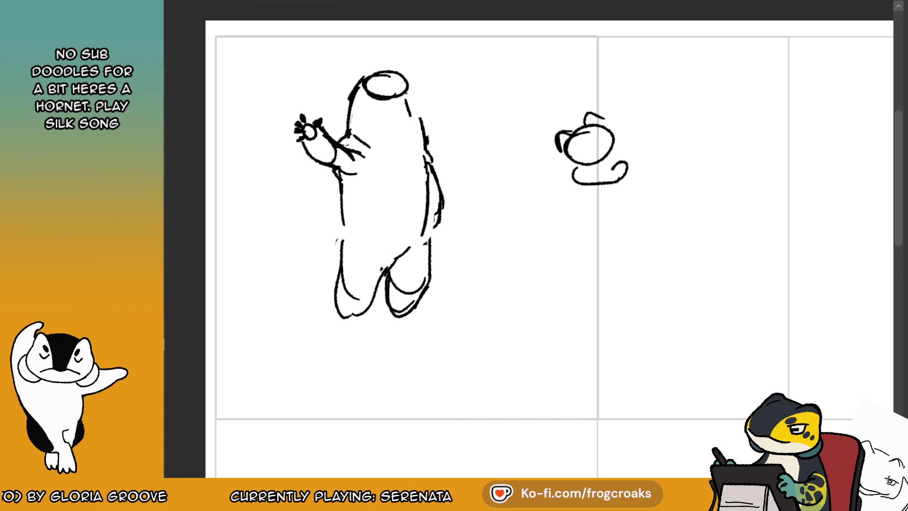
{"action": "key", "text": "m"}
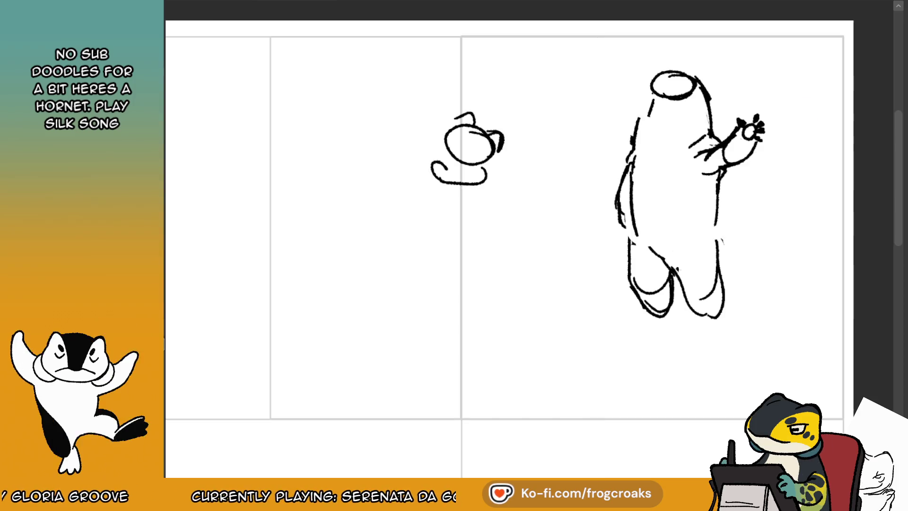
{"action": "mouse_move", "coordinate": [418, 116]}
{"action": "left_mouse_down"}
{"action": "mouse_move", "coordinate": [423, 128]}
{"action": "mouse_move", "coordinate": [414, 124]}
{"action": "mouse_move", "coordinate": [385, 149]}
{"action": "mouse_move", "coordinate": [379, 193]}
{"action": "left_mouse_up"}
{"action": "key", "text": "ctrl+z"}
{"action": "key", "text": "ctrl+z"}
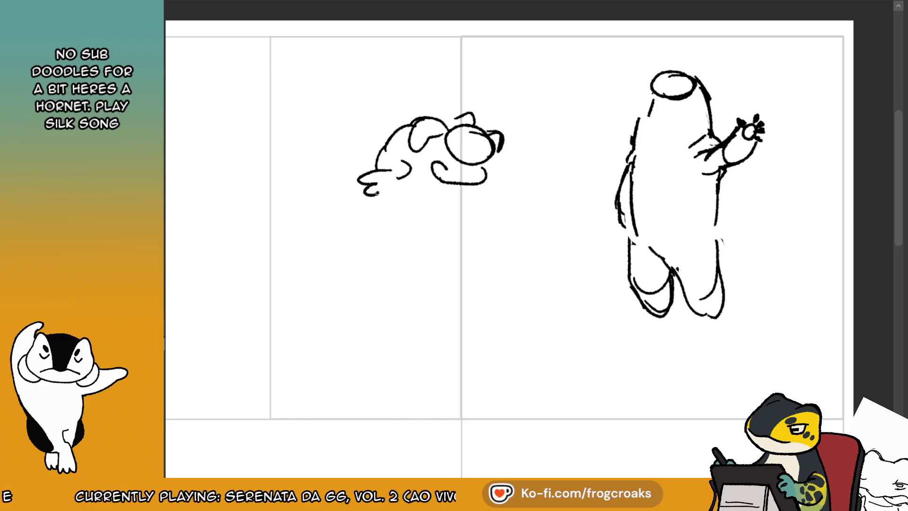
{"action": "mouse_move", "coordinate": [381, 148]}
{"action": "left_mouse_down"}
{"action": "mouse_move", "coordinate": [336, 165]}
{"action": "mouse_move", "coordinate": [355, 176]}
{"action": "left_mouse_up"}
- Redraw the small figure's head outline and scribble dense dark shading over it
{"action": "key", "text": "e"}
{"action": "mouse_move", "coordinate": [486, 120]}
{"action": "left_mouse_down"}
{"action": "mouse_move", "coordinate": [492, 148]}
{"action": "mouse_move", "coordinate": [473, 151]}
{"action": "left_mouse_up"}
{"action": "key", "text": "e"}
{"action": "mouse_move", "coordinate": [455, 121]}
{"action": "left_mouse_down"}
{"action": "mouse_move", "coordinate": [487, 128]}
{"action": "mouse_move", "coordinate": [494, 160]}
{"action": "mouse_move", "coordinate": [461, 143]}
{"action": "mouse_move", "coordinate": [487, 149]}
{"action": "mouse_move", "coordinate": [438, 160]}
{"action": "mouse_move", "coordinate": [473, 163]}
{"action": "mouse_move", "coordinate": [416, 158]}
{"action": "left_mouse_up"}
{"action": "mouse_move", "coordinate": [408, 131]}
{"action": "left_mouse_down"}
{"action": "mouse_move", "coordinate": [389, 149]}
{"action": "mouse_move", "coordinate": [430, 168]}
{"action": "left_mouse_up"}
{"action": "mouse_move", "coordinate": [475, 147]}
{"action": "left_mouse_down"}
{"action": "mouse_move", "coordinate": [454, 142]}
{"action": "mouse_move", "coordinate": [488, 139]}
{"action": "mouse_move", "coordinate": [448, 120]}
{"action": "left_mouse_up"}
{"action": "key", "text": "ctrl+z"}
{"action": "left_click_drag", "start_coordinate": [473, 171], "coordinate": [487, 178]}
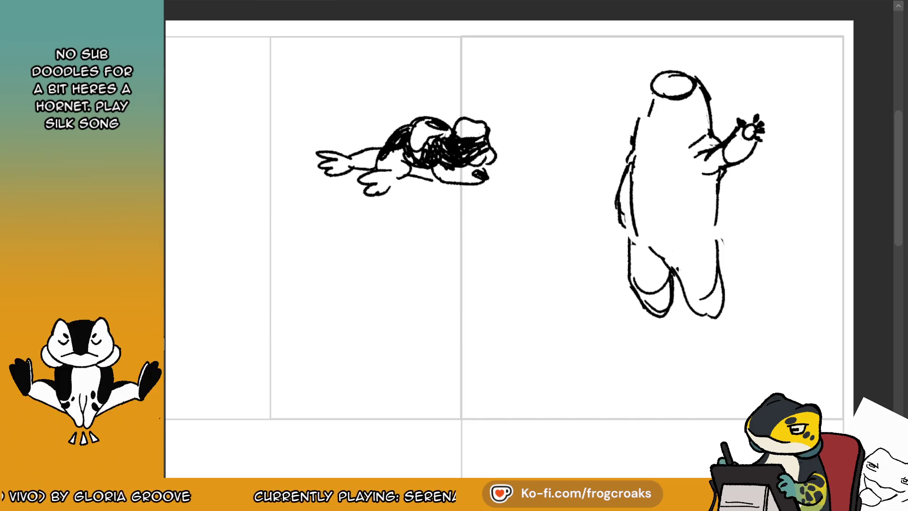
- Flip the view back and draw leg lines and a trailing curve under the hunched figure
{"action": "key", "text": "m"}
{"action": "mouse_move", "coordinate": [583, 225]}
{"action": "left_mouse_down"}
{"action": "mouse_move", "coordinate": [604, 191]}
{"action": "mouse_move", "coordinate": [600, 234]}
{"action": "left_mouse_up"}
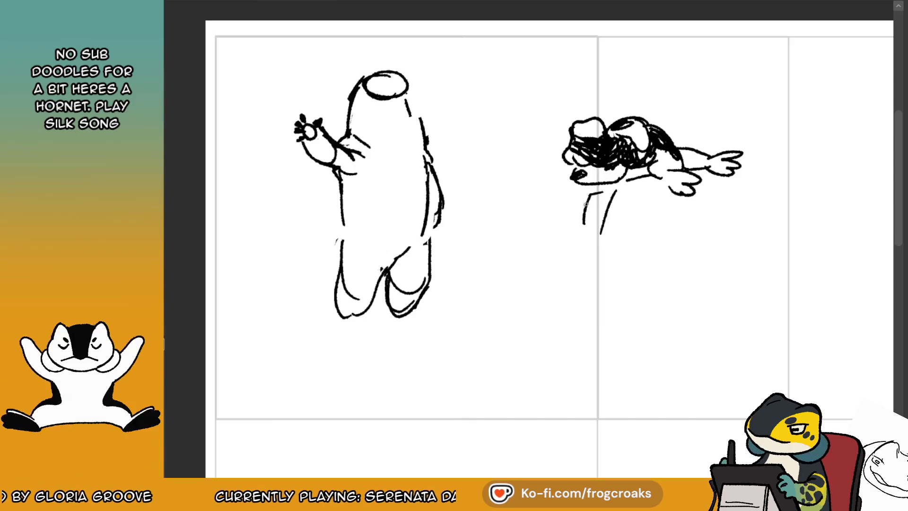
{"action": "mouse_move", "coordinate": [586, 202]}
{"action": "left_mouse_down"}
{"action": "mouse_move", "coordinate": [610, 207]}
{"action": "mouse_move", "coordinate": [596, 280]}
{"action": "left_mouse_up"}
{"action": "mouse_move", "coordinate": [638, 204]}
{"action": "left_mouse_down"}
{"action": "mouse_move", "coordinate": [657, 262]}
{"action": "mouse_move", "coordinate": [691, 283]}
{"action": "mouse_move", "coordinate": [660, 195]}
{"action": "mouse_move", "coordinate": [728, 267]}
{"action": "left_mouse_up"}
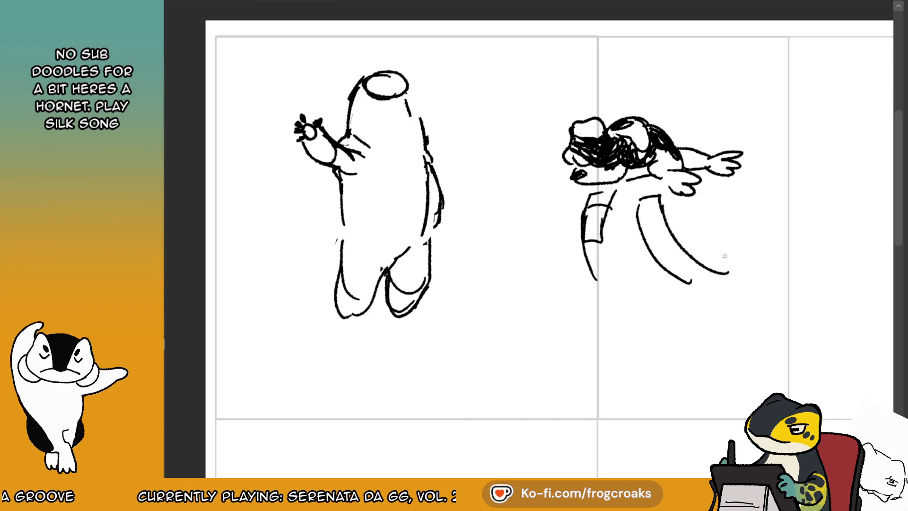
- Add sweeping motion lines and small puff marks above the figure's back
{"action": "left_click_drag", "start_coordinate": [677, 128], "coordinate": [719, 107]}
{"action": "mouse_move", "coordinate": [668, 121]}
{"action": "left_mouse_down"}
{"action": "mouse_move", "coordinate": [721, 105]}
{"action": "mouse_move", "coordinate": [715, 87]}
{"action": "mouse_move", "coordinate": [693, 88]}
{"action": "left_mouse_up"}
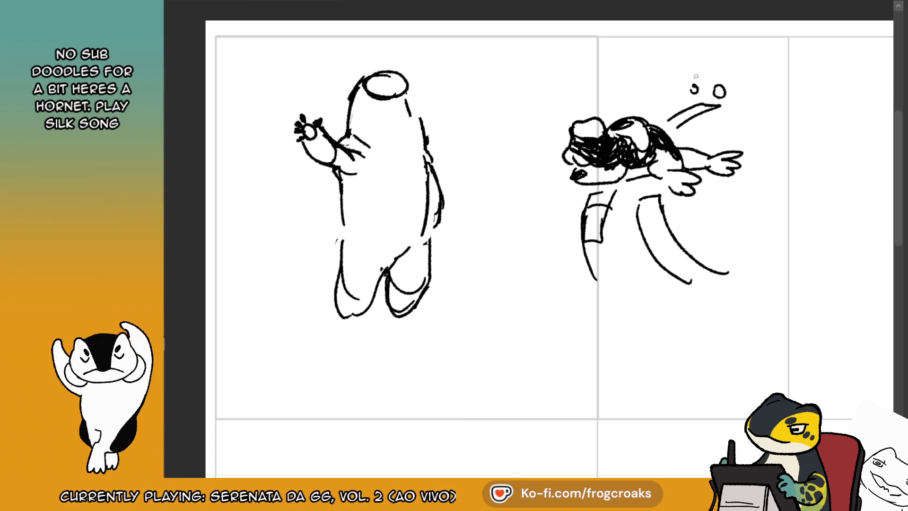
{"action": "left_click_drag", "start_coordinate": [743, 72], "coordinate": [744, 85]}
{"action": "mouse_move", "coordinate": [670, 80]}
{"action": "left_mouse_down"}
{"action": "mouse_move", "coordinate": [678, 79]}
{"action": "mouse_move", "coordinate": [666, 86]}
{"action": "mouse_move", "coordinate": [683, 90]}
{"action": "left_mouse_up"}
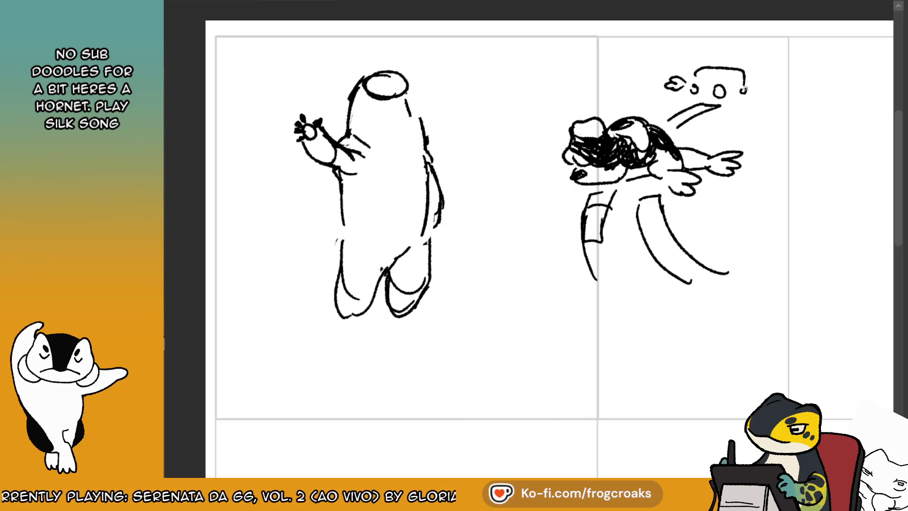
{"action": "mouse_move", "coordinate": [746, 73]}
{"action": "left_mouse_down"}
{"action": "mouse_move", "coordinate": [752, 88]}
{"action": "mouse_move", "coordinate": [742, 94]}
{"action": "left_mouse_up"}
{"action": "mouse_move", "coordinate": [746, 74]}
{"action": "left_mouse_down"}
{"action": "mouse_move", "coordinate": [751, 83]}
{"action": "mouse_move", "coordinate": [732, 92]}
{"action": "left_mouse_up"}
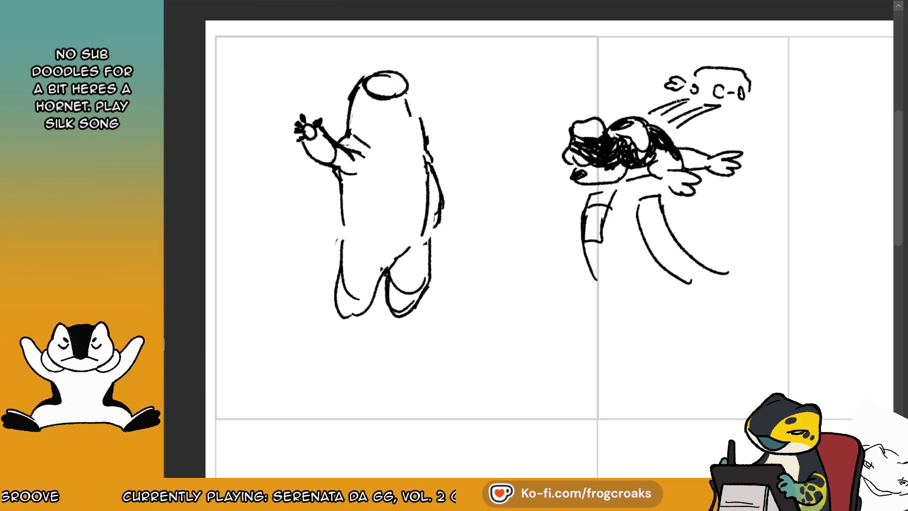
- Tidy the hand and leg strokes, then marquee-select the hornet sketch on the right
{"action": "left_click_drag", "start_coordinate": [705, 189], "coordinate": [669, 188]}
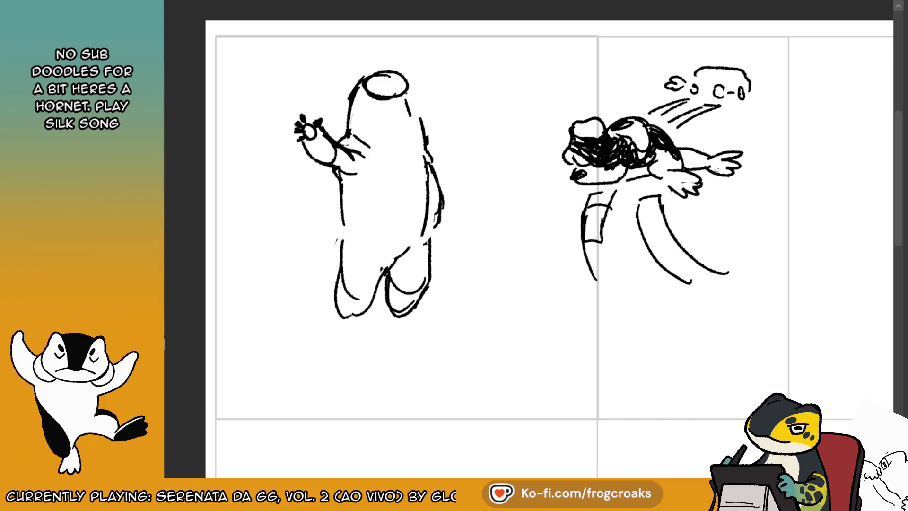
{"action": "left_click_drag", "start_coordinate": [611, 257], "coordinate": [620, 272]}
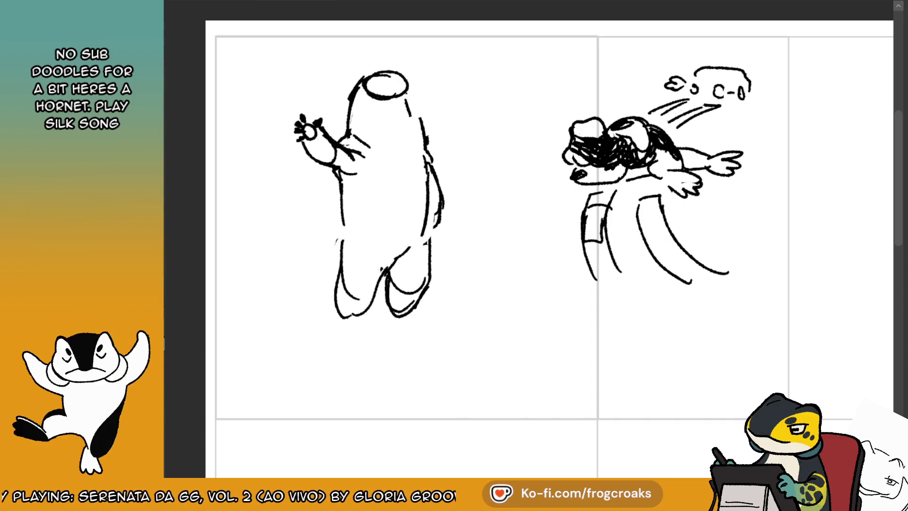
{"action": "mouse_move", "coordinate": [552, 31]}
{"action": "left_mouse_down"}
{"action": "mouse_move", "coordinate": [705, 200]}
{"action": "mouse_move", "coordinate": [780, 310]}
{"action": "left_mouse_up"}
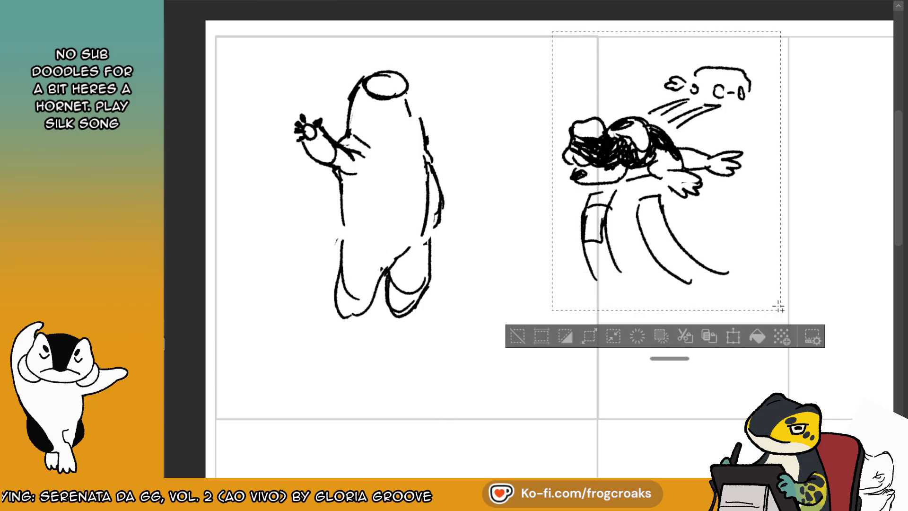
- Delete the selected hornet sketch and pan toward the standing creature
{"action": "left_click", "coordinate": [541, 337]}
{"action": "key", "text": "Delete"}
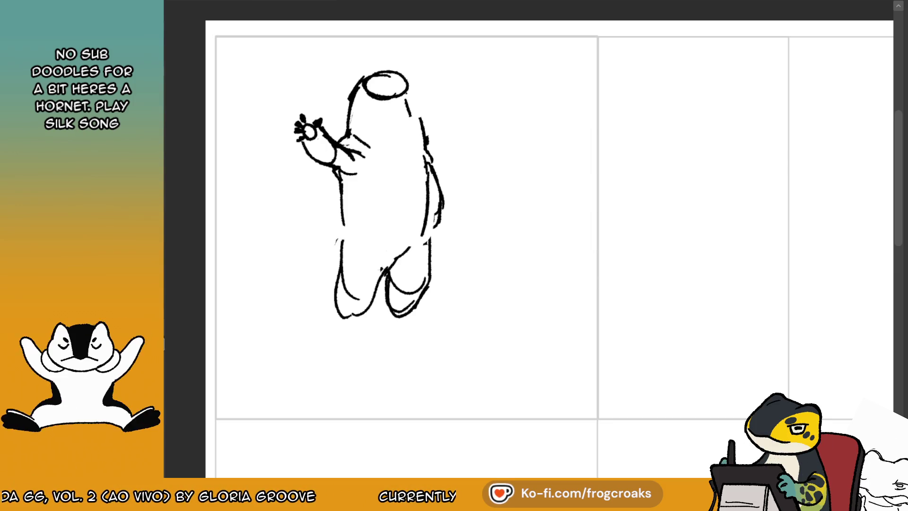
{"action": "mouse_move", "coordinate": [454, 256]}
{"action": "left_mouse_down"}
{"action": "mouse_move", "coordinate": [501, 214]}
{"action": "mouse_move", "coordinate": [484, 221]}
{"action": "mouse_move", "coordinate": [494, 235]}
{"action": "mouse_move", "coordinate": [511, 231]}
{"action": "left_mouse_up"}
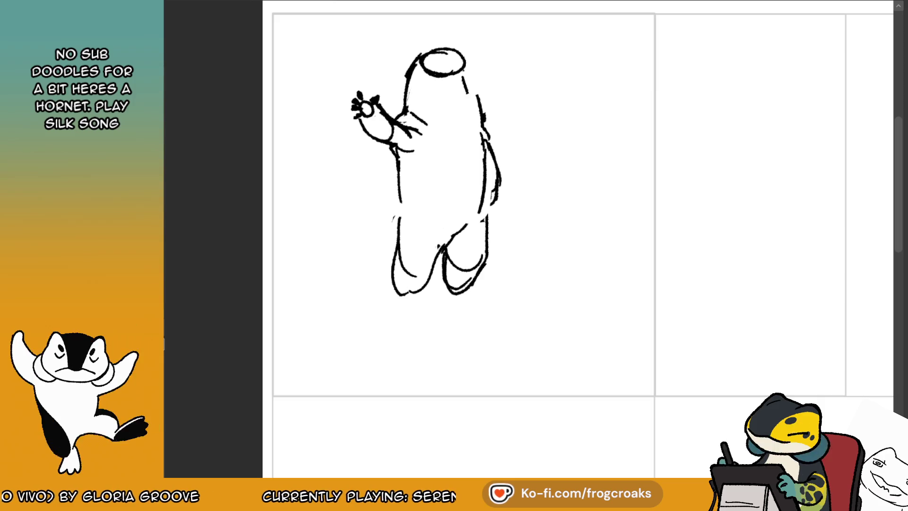
- Redraw the line between the creature's legs and its inner leg line
{"action": "left_click_drag", "start_coordinate": [467, 225], "coordinate": [439, 247]}
{"action": "left_click_drag", "start_coordinate": [420, 219], "coordinate": [438, 235]}
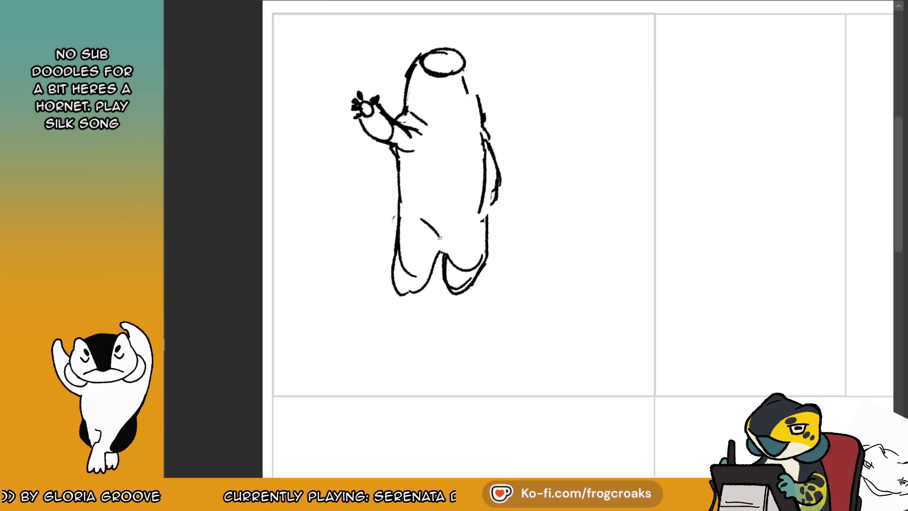
{"action": "left_click", "coordinate": [296, 4]}
{"action": "left_click", "coordinate": [321, 5]}
{"action": "mouse_move", "coordinate": [445, 251]}
{"action": "left_mouse_down"}
{"action": "mouse_move", "coordinate": [449, 272]}
{"action": "mouse_move", "coordinate": [436, 272]}
{"action": "left_mouse_up"}
- Draw a long tail sweeping down-left with its lower edge
{"action": "mouse_move", "coordinate": [403, 206]}
{"action": "left_mouse_down"}
{"action": "mouse_move", "coordinate": [305, 261]}
{"action": "mouse_move", "coordinate": [390, 269]}
{"action": "left_mouse_up"}
{"action": "left_click", "coordinate": [312, 2]}
{"action": "left_click", "coordinate": [331, 4]}
{"action": "key", "text": "ctrl+z"}
{"action": "key", "text": "ctrl+z"}
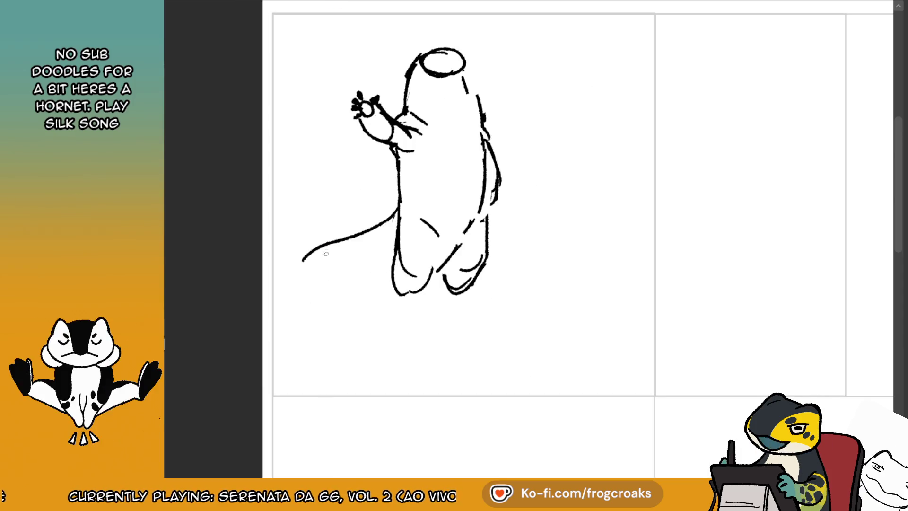
{"action": "left_click_drag", "start_coordinate": [305, 269], "coordinate": [390, 272]}
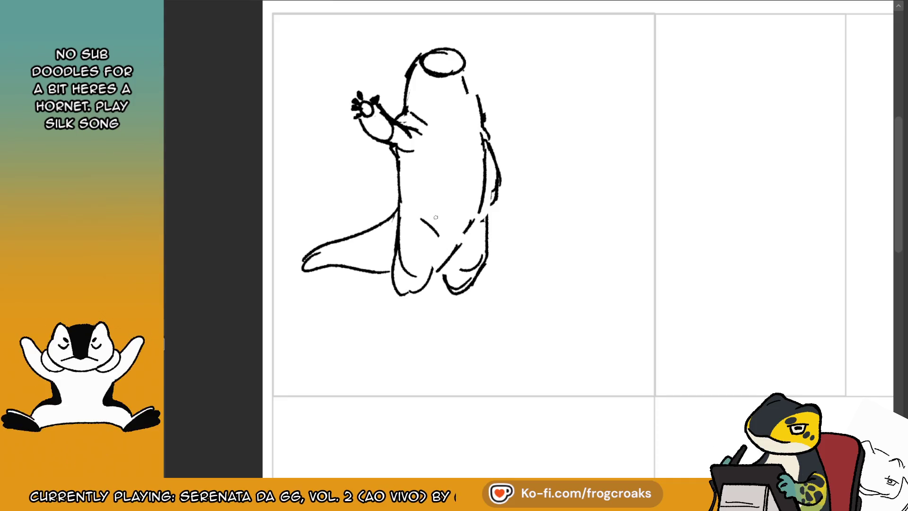
{"action": "left_click", "coordinate": [312, 3]}
{"action": "left_click", "coordinate": [331, 4]}
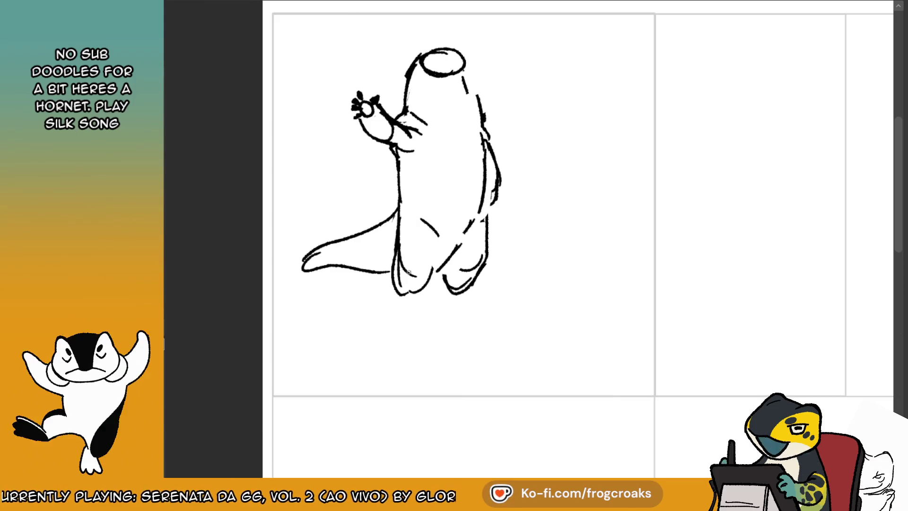
- Sketch both legs with knees and feet, widening the right foot
{"action": "left_click_drag", "start_coordinate": [449, 242], "coordinate": [432, 271]}
{"action": "mouse_move", "coordinate": [443, 239]}
{"action": "left_mouse_down"}
{"action": "mouse_move", "coordinate": [424, 286]}
{"action": "mouse_move", "coordinate": [386, 323]}
{"action": "left_mouse_up"}
{"action": "left_click_drag", "start_coordinate": [417, 291], "coordinate": [420, 344]}
{"action": "left_click_drag", "start_coordinate": [386, 315], "coordinate": [416, 349]}
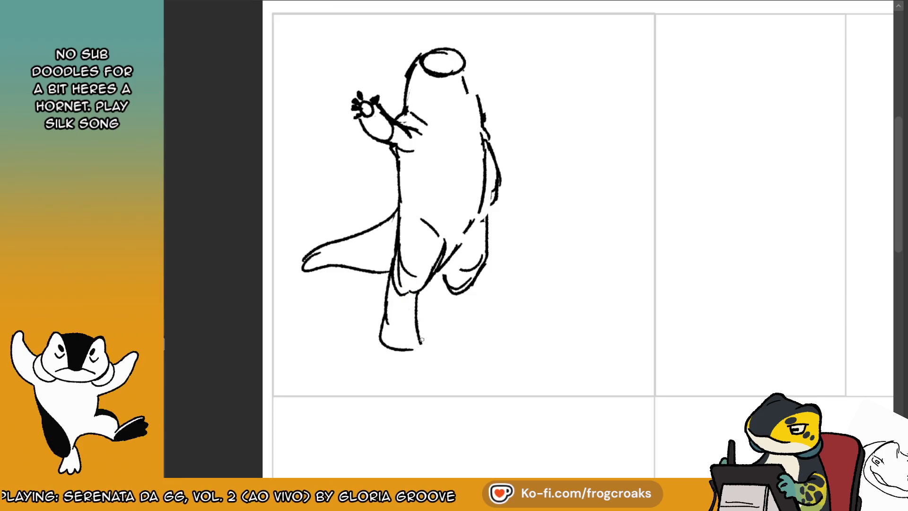
{"action": "left_click_drag", "start_coordinate": [463, 297], "coordinate": [476, 333]}
{"action": "mouse_move", "coordinate": [437, 301]}
{"action": "left_mouse_down"}
{"action": "mouse_move", "coordinate": [439, 328]}
{"action": "mouse_move", "coordinate": [467, 352]}
{"action": "left_mouse_up"}
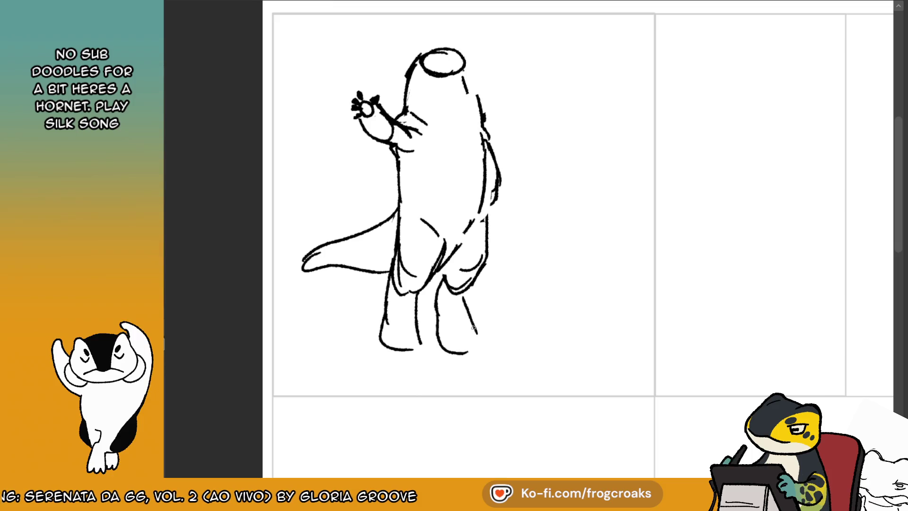
{"action": "key", "text": "ctrl+z"}
{"action": "key", "text": "ctrl+z"}
{"action": "mouse_move", "coordinate": [438, 324]}
{"action": "left_mouse_down"}
{"action": "mouse_move", "coordinate": [465, 352]}
{"action": "mouse_move", "coordinate": [478, 330]}
{"action": "mouse_move", "coordinate": [442, 341]}
{"action": "left_mouse_up"}
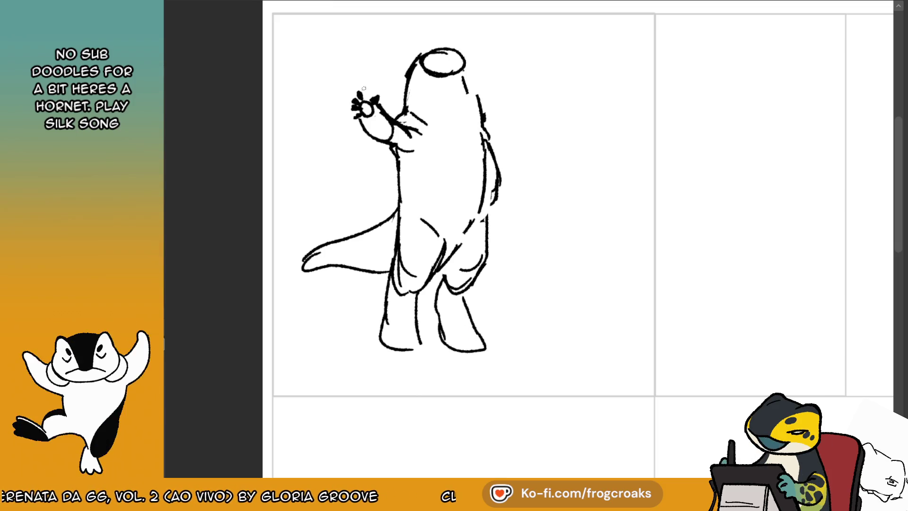
- Redraw the lower left leg down to a foot, comparing with the reference sheet
{"action": "key", "text": "alt+Tab"}
{"action": "key", "text": "alt+Tab"}
{"action": "mouse_move", "coordinate": [384, 338]}
{"action": "left_mouse_down"}
{"action": "mouse_move", "coordinate": [391, 275]}
{"action": "mouse_move", "coordinate": [384, 350]}
{"action": "left_mouse_up"}
{"action": "key", "text": "ctrl+z"}
{"action": "key", "text": "ctrl+z"}
{"action": "mouse_move", "coordinate": [384, 318]}
{"action": "left_mouse_down"}
{"action": "mouse_move", "coordinate": [412, 345]}
{"action": "mouse_move", "coordinate": [390, 351]}
{"action": "mouse_move", "coordinate": [399, 354]}
{"action": "mouse_move", "coordinate": [482, 335]}
{"action": "left_mouse_up"}
{"action": "key", "text": "ctrl+z"}
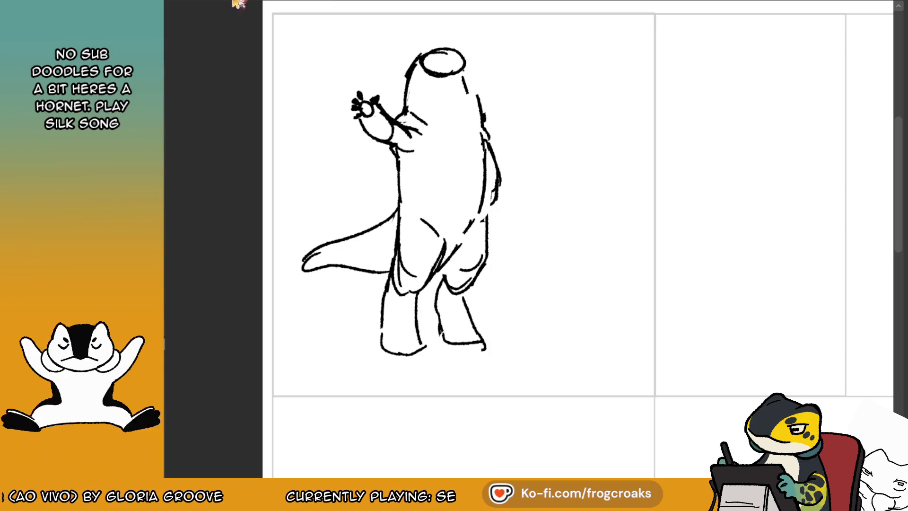
{"action": "left_click", "coordinate": [352, 4]}
{"action": "left_click", "coordinate": [304, 4]}
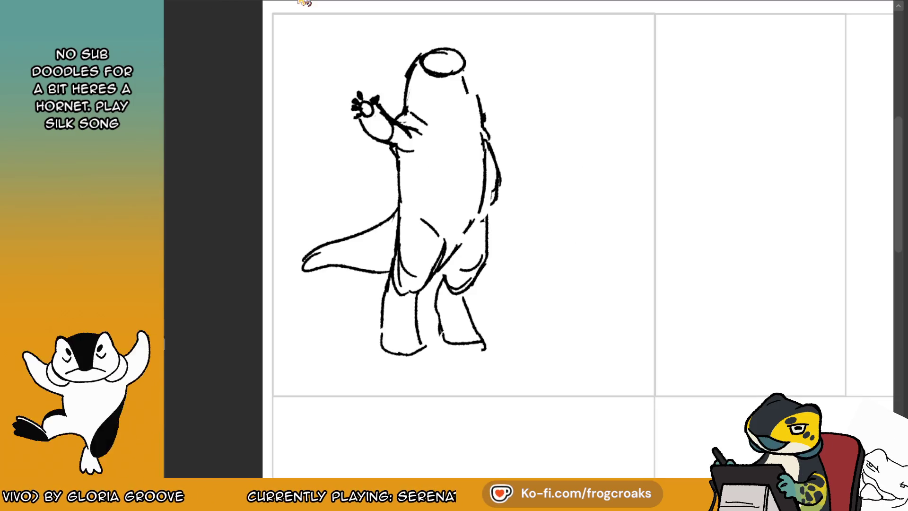
- Compare against the reference, try a lower body curve, and mirror the view
{"action": "left_click", "coordinate": [214, 2]}
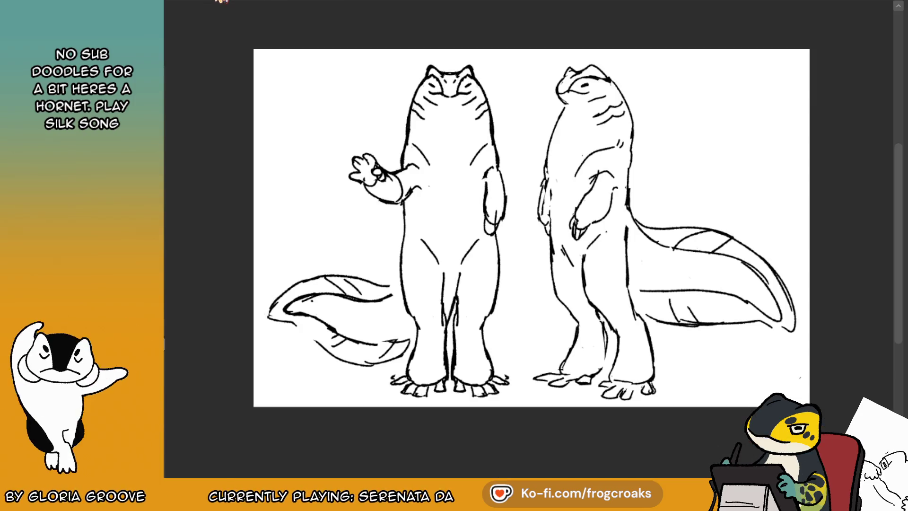
{"action": "left_click", "coordinate": [280, 4]}
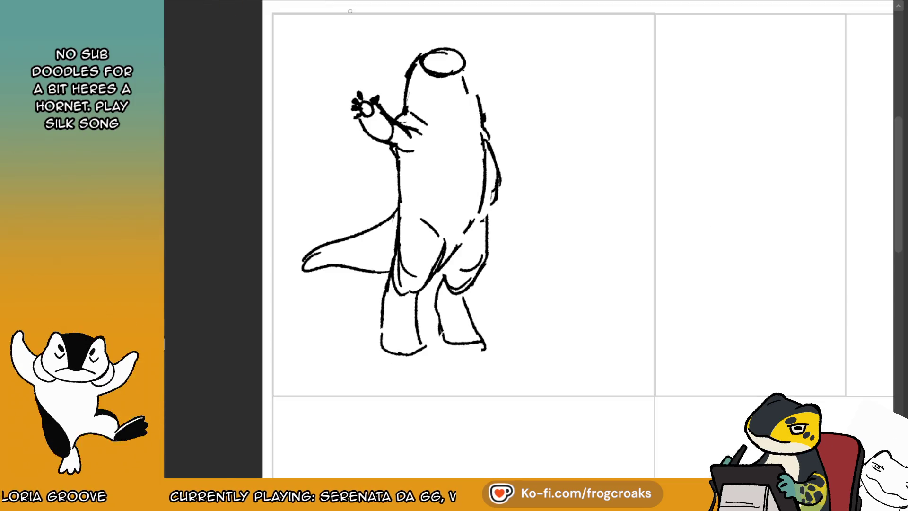
{"action": "left_click_drag", "start_coordinate": [397, 249], "coordinate": [418, 286]}
{"action": "key", "text": "ctrl+z"}
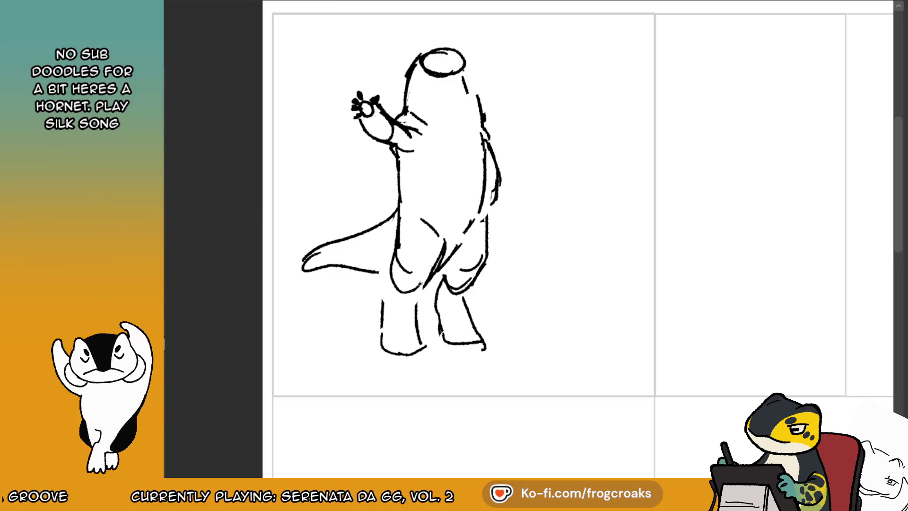
{"action": "left_click", "coordinate": [297, 5]}
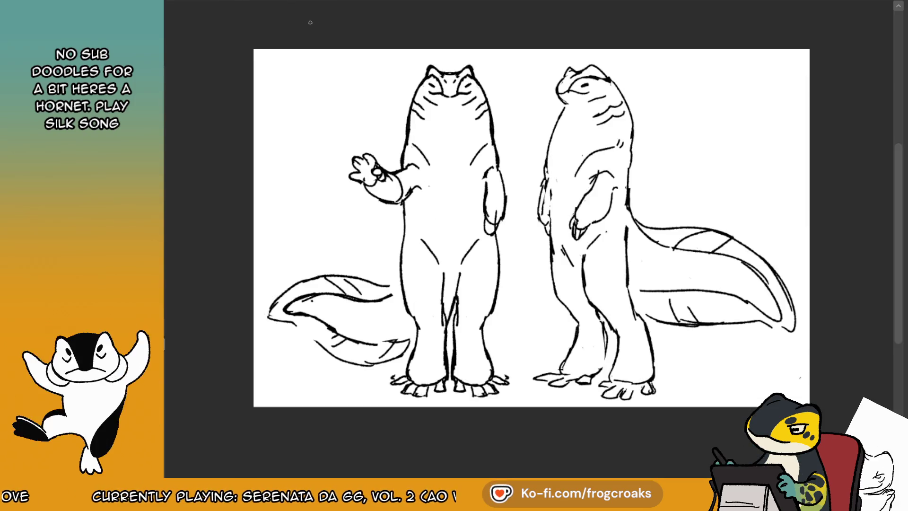
{"action": "left_click", "coordinate": [303, 5]}
{"action": "key", "text": "m"}
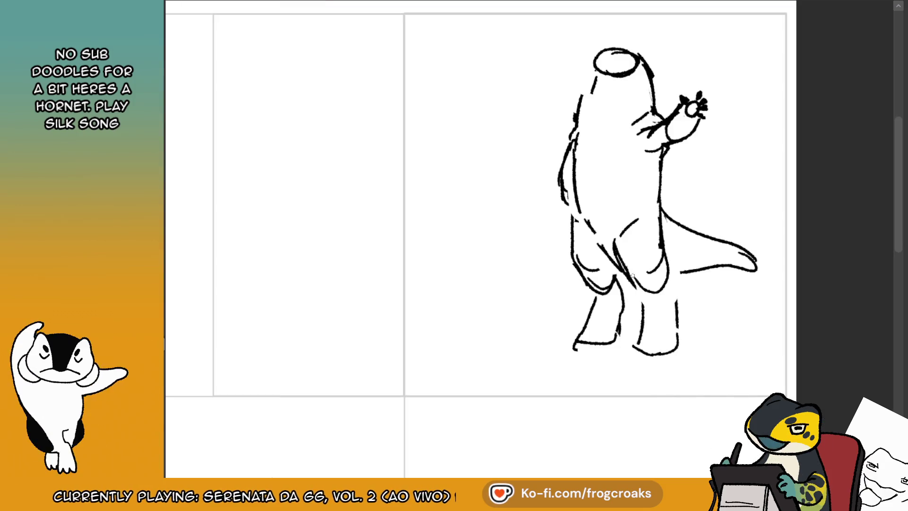
- Redraw the legs with firmer lines and add a small clawed foot
{"action": "left_click_drag", "start_coordinate": [663, 258], "coordinate": [676, 321]}
{"action": "mouse_move", "coordinate": [582, 283]}
{"action": "left_mouse_down"}
{"action": "mouse_move", "coordinate": [594, 296]}
{"action": "mouse_move", "coordinate": [612, 290]}
{"action": "left_mouse_up"}
{"action": "left_click_drag", "start_coordinate": [569, 202], "coordinate": [574, 264]}
{"action": "mouse_move", "coordinate": [573, 263]}
{"action": "left_mouse_down"}
{"action": "mouse_move", "coordinate": [619, 305]}
{"action": "mouse_move", "coordinate": [589, 314]}
{"action": "left_mouse_up"}
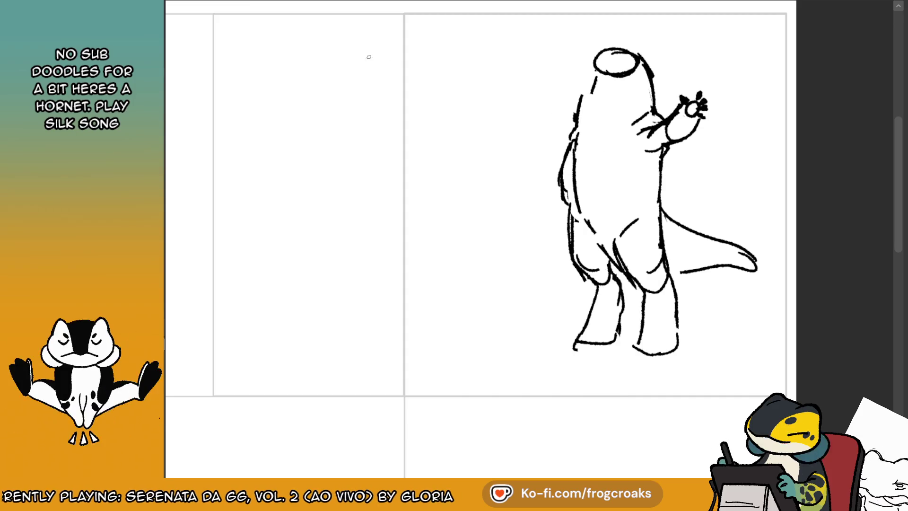
{"action": "key", "text": "ctrl+Tab"}
{"action": "key", "text": "ctrl+Tab"}
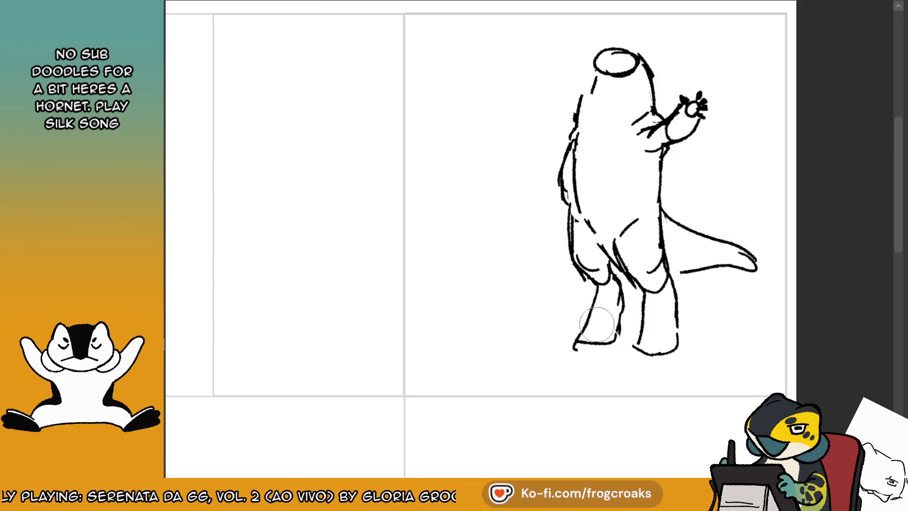
{"action": "left_click_drag", "start_coordinate": [592, 310], "coordinate": [568, 351]}
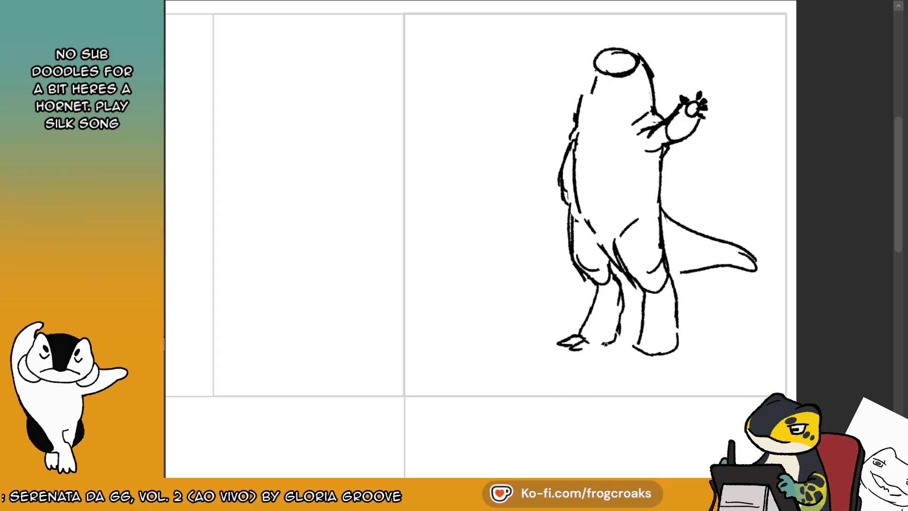
{"action": "mouse_move", "coordinate": [638, 348]}
{"action": "left_mouse_down"}
{"action": "mouse_move", "coordinate": [624, 358]}
{"action": "mouse_move", "coordinate": [639, 373]}
{"action": "mouse_move", "coordinate": [680, 364]}
{"action": "mouse_move", "coordinate": [678, 305]}
{"action": "left_mouse_up"}
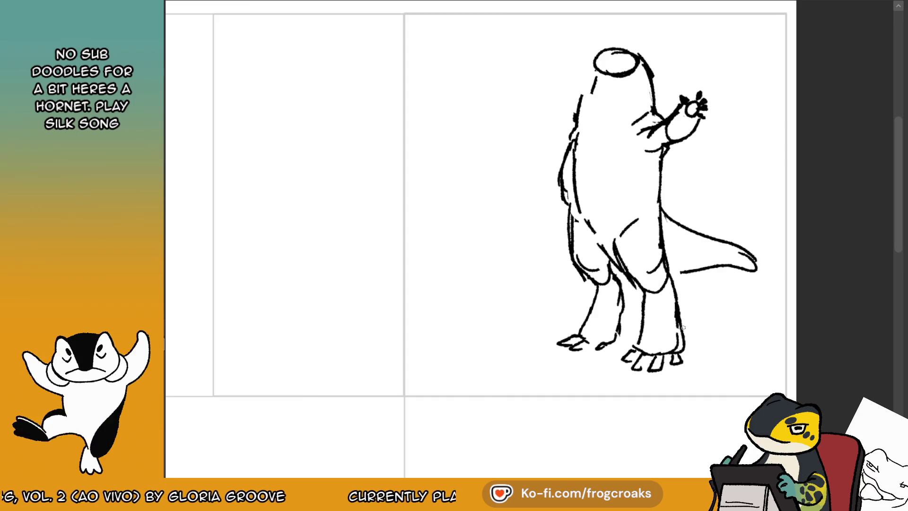
- Redraw the lower-left body and belly curve with vertical strokes
{"action": "key", "text": "ctrl+z"}
{"action": "left_click_drag", "start_coordinate": [573, 212], "coordinate": [571, 269]}
{"action": "left_click_drag", "start_coordinate": [570, 209], "coordinate": [567, 249]}
{"action": "mouse_move", "coordinate": [615, 303]}
{"action": "left_mouse_down"}
{"action": "mouse_move", "coordinate": [597, 287]}
{"action": "mouse_move", "coordinate": [608, 272]}
{"action": "mouse_move", "coordinate": [613, 284]}
{"action": "left_mouse_up"}
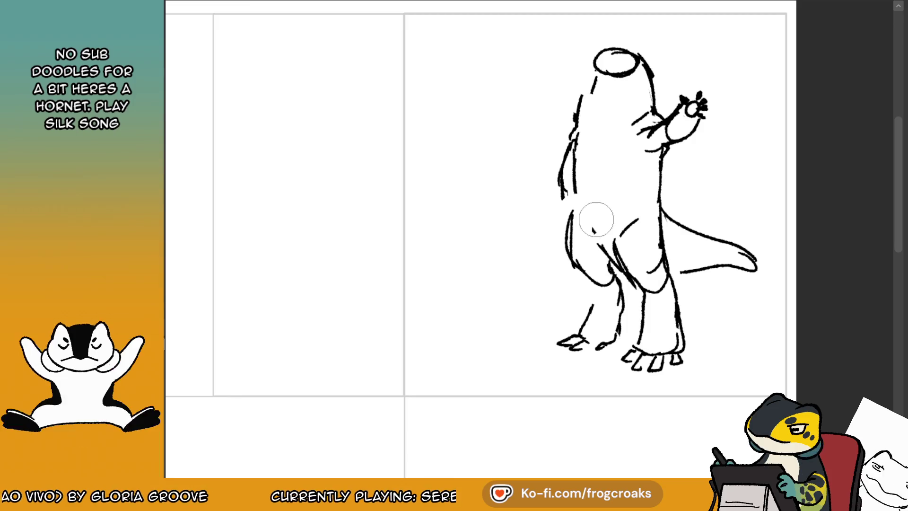
{"action": "left_click_drag", "start_coordinate": [574, 193], "coordinate": [573, 222]}
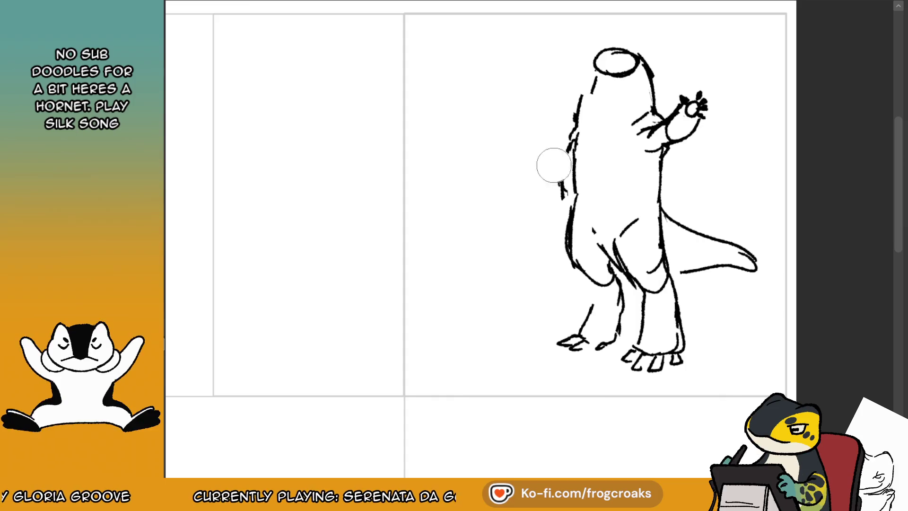
{"action": "mouse_move", "coordinate": [567, 144]}
{"action": "left_mouse_down"}
{"action": "mouse_move", "coordinate": [564, 195]}
{"action": "mouse_move", "coordinate": [577, 148]}
{"action": "mouse_move", "coordinate": [571, 201]}
{"action": "mouse_move", "coordinate": [577, 152]}
{"action": "left_mouse_up"}
{"action": "key", "text": "ctrl+z"}
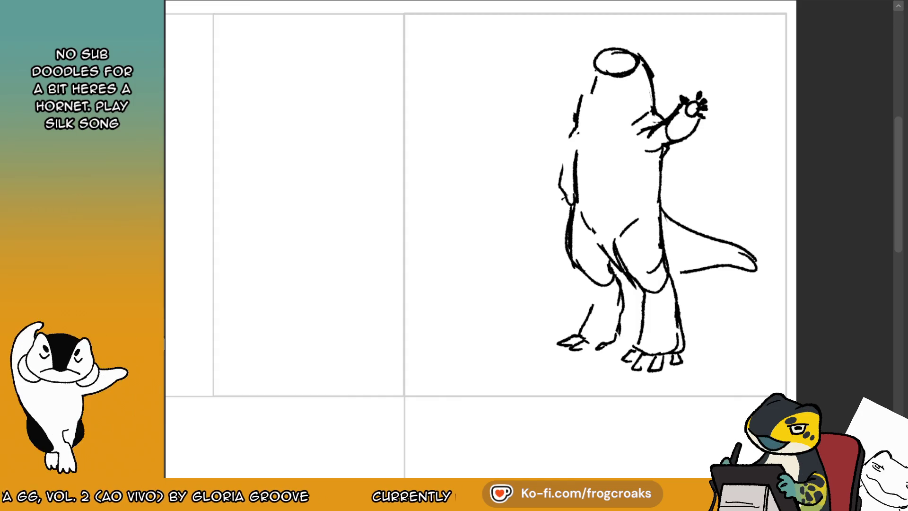
- Redraw the creature's neck and a slightly lower oval head
{"action": "left_click_drag", "start_coordinate": [592, 85], "coordinate": [582, 130]}
{"action": "mouse_move", "coordinate": [586, 66]}
{"action": "left_mouse_down"}
{"action": "mouse_move", "coordinate": [621, 45]}
{"action": "mouse_move", "coordinate": [633, 57]}
{"action": "left_mouse_up"}
{"action": "mouse_move", "coordinate": [639, 56]}
{"action": "left_mouse_down"}
{"action": "mouse_move", "coordinate": [593, 73]}
{"action": "mouse_move", "coordinate": [638, 59]}
{"action": "mouse_move", "coordinate": [586, 64]}
{"action": "left_mouse_up"}
{"action": "left_click_drag", "start_coordinate": [589, 74], "coordinate": [587, 88]}
{"action": "key", "text": "ctrl+z"}
{"action": "key", "text": "ctrl+z"}
{"action": "mouse_move", "coordinate": [638, 61]}
{"action": "left_mouse_down"}
{"action": "mouse_move", "coordinate": [588, 57]}
{"action": "mouse_move", "coordinate": [593, 73]}
{"action": "left_mouse_up"}
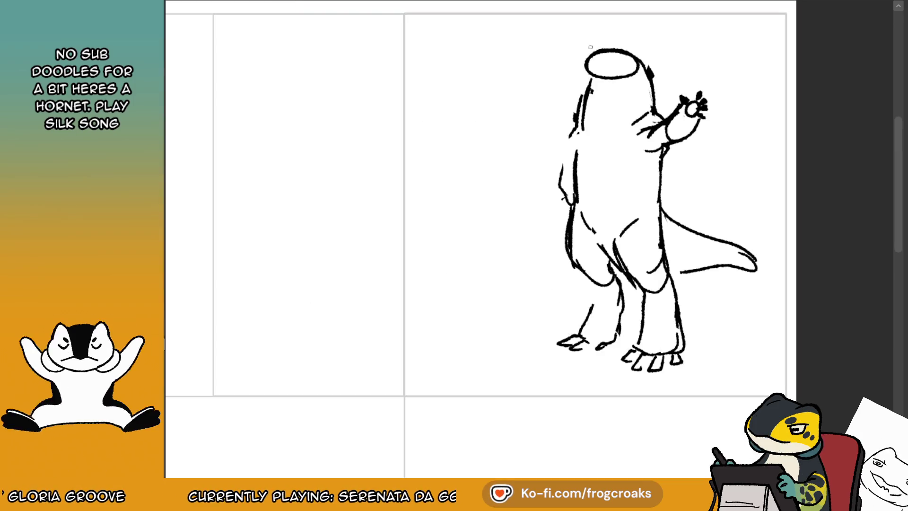
{"action": "mouse_move", "coordinate": [627, 48]}
{"action": "left_mouse_down"}
{"action": "mouse_move", "coordinate": [594, 48]}
{"action": "mouse_move", "coordinate": [588, 58]}
{"action": "left_mouse_up"}
- Darken the left back contour, trim the upper tail line and rework the right body contour
{"action": "mouse_move", "coordinate": [578, 139]}
{"action": "left_mouse_down"}
{"action": "mouse_move", "coordinate": [558, 197]}
{"action": "mouse_move", "coordinate": [555, 183]}
{"action": "mouse_move", "coordinate": [565, 203]}
{"action": "mouse_move", "coordinate": [571, 185]}
{"action": "mouse_move", "coordinate": [559, 208]}
{"action": "left_mouse_up"}
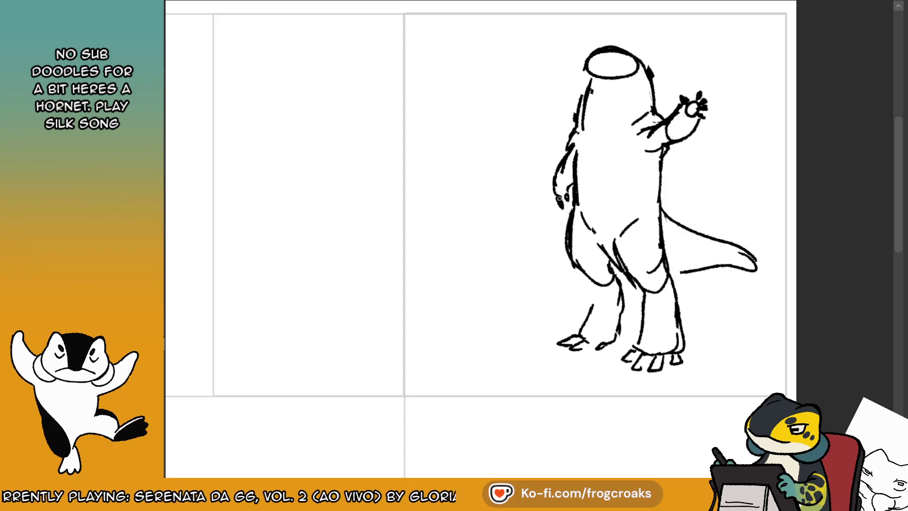
{"action": "left_click_drag", "start_coordinate": [569, 149], "coordinate": [559, 201]}
{"action": "mouse_move", "coordinate": [681, 286]}
{"action": "left_mouse_down"}
{"action": "mouse_move", "coordinate": [735, 278]}
{"action": "mouse_move", "coordinate": [683, 272]}
{"action": "left_mouse_up"}
{"action": "mouse_move", "coordinate": [666, 213]}
{"action": "left_mouse_down"}
{"action": "mouse_move", "coordinate": [726, 233]}
{"action": "mouse_move", "coordinate": [693, 202]}
{"action": "left_mouse_up"}
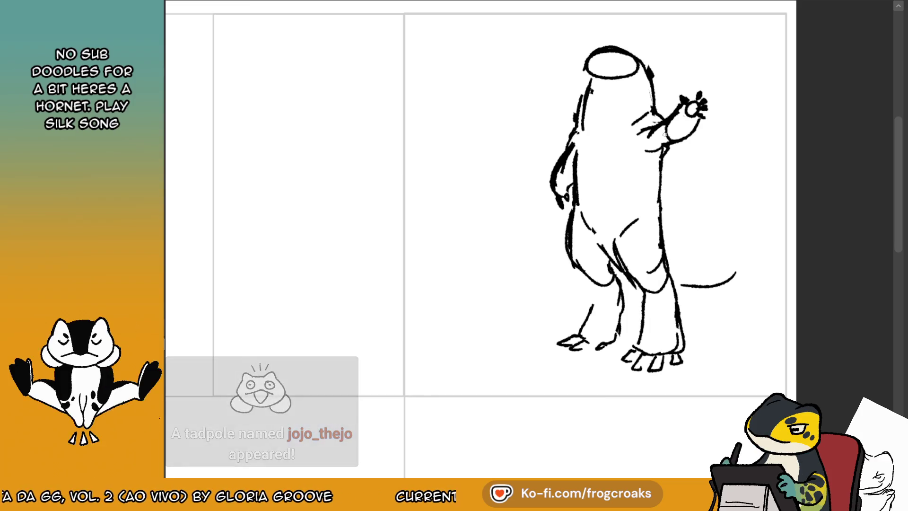
{"action": "left_click_drag", "start_coordinate": [662, 185], "coordinate": [662, 227]}
{"action": "left_click_drag", "start_coordinate": [661, 168], "coordinate": [661, 196]}
{"action": "left_click_drag", "start_coordinate": [663, 244], "coordinate": [665, 227]}
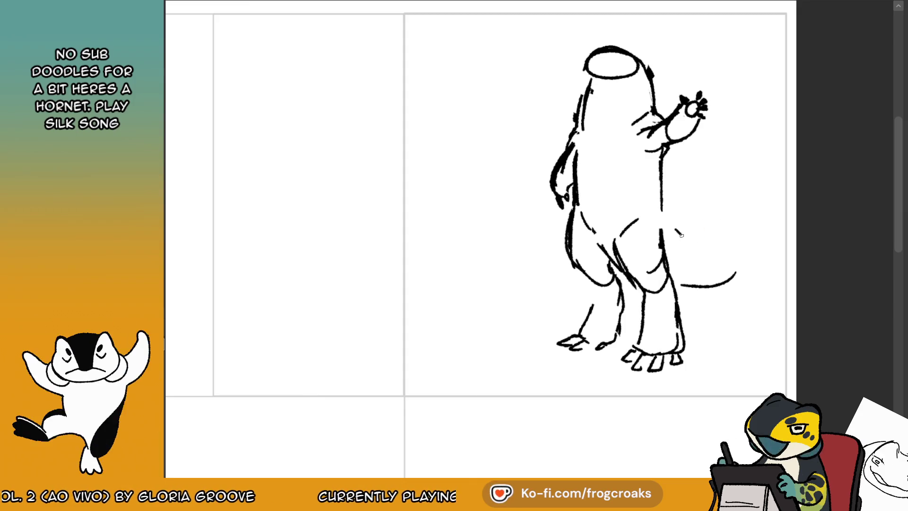
- Redraw the tail with a long upper curve plus lower and end curves
{"action": "left_click_drag", "start_coordinate": [669, 227], "coordinate": [758, 237]}
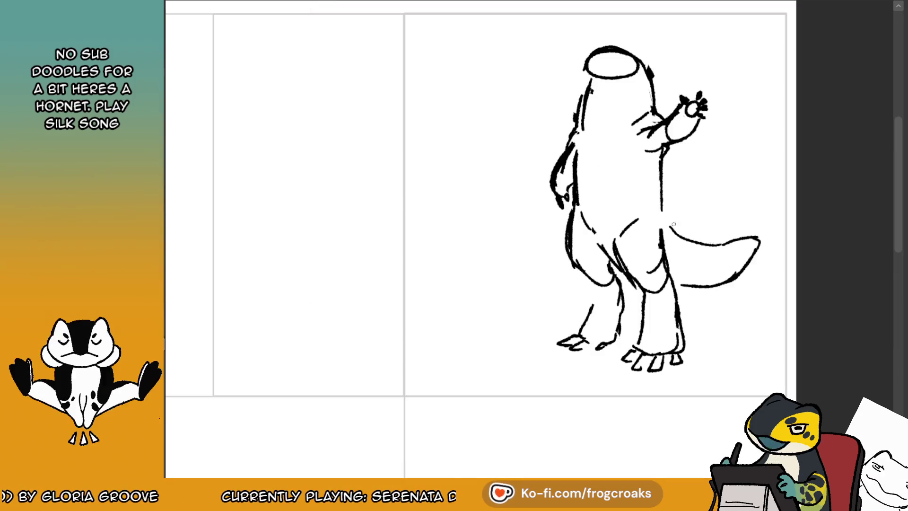
{"action": "left_click_drag", "start_coordinate": [665, 220], "coordinate": [777, 213]}
{"action": "key", "text": "ctrl+z"}
{"action": "left_click_drag", "start_coordinate": [693, 222], "coordinate": [776, 217]}
{"action": "mouse_move", "coordinate": [681, 304]}
{"action": "left_mouse_down"}
{"action": "mouse_move", "coordinate": [709, 311]}
{"action": "mouse_move", "coordinate": [785, 263]}
{"action": "left_mouse_up"}
{"action": "left_click_drag", "start_coordinate": [781, 220], "coordinate": [795, 246]}
- Unflip the view, shift the drawing slightly right and down, and erase the tail stroke near the body
{"action": "key", "text": "m"}
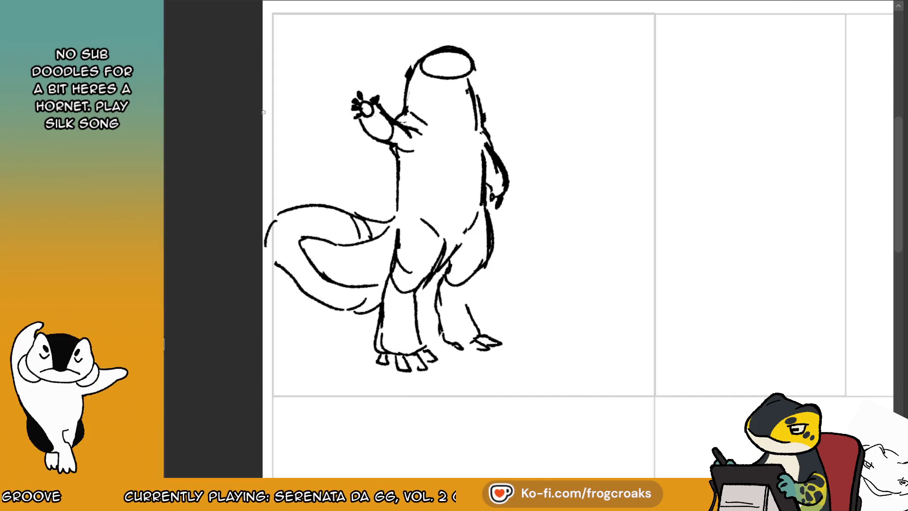
{"action": "left_click_drag", "start_coordinate": [476, 194], "coordinate": [497, 212]}
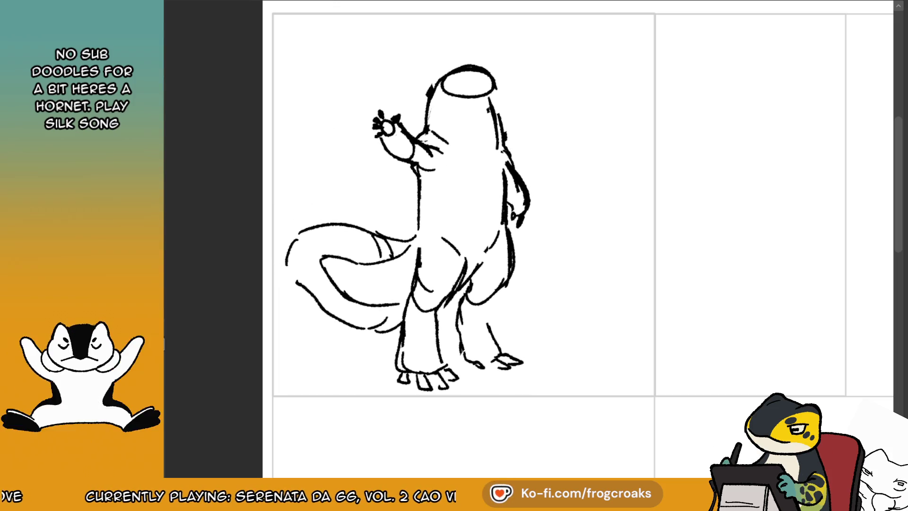
{"action": "key", "text": "e"}
{"action": "left_click_drag", "start_coordinate": [380, 234], "coordinate": [369, 229]}
{"action": "key", "text": "b"}
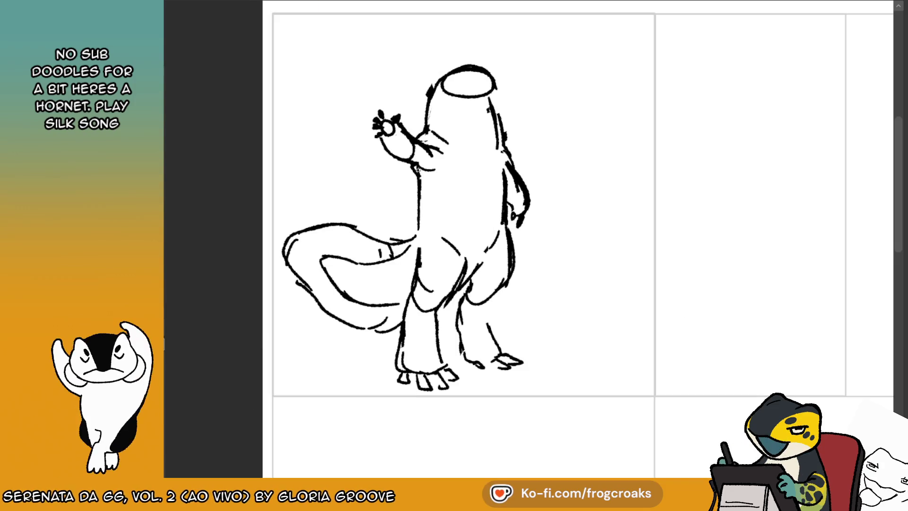
- Rework the raised arm's armpit, the left contour below it and a bulging right arm contour
{"action": "mouse_move", "coordinate": [415, 164]}
{"action": "left_mouse_down"}
{"action": "mouse_move", "coordinate": [429, 174]}
{"action": "mouse_move", "coordinate": [444, 157]}
{"action": "left_mouse_up"}
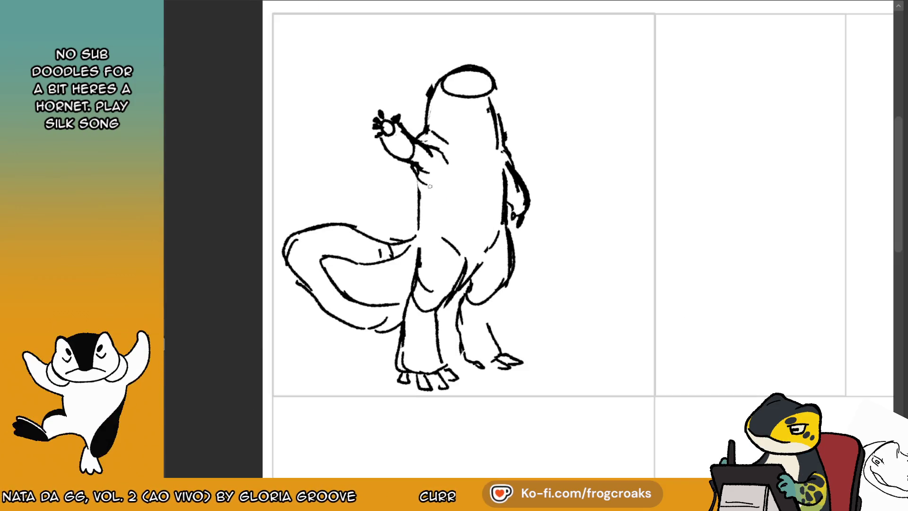
{"action": "left_click_drag", "start_coordinate": [426, 199], "coordinate": [416, 174]}
{"action": "mouse_move", "coordinate": [423, 205]}
{"action": "left_mouse_down"}
{"action": "mouse_move", "coordinate": [420, 213]}
{"action": "mouse_move", "coordinate": [424, 182]}
{"action": "left_mouse_up"}
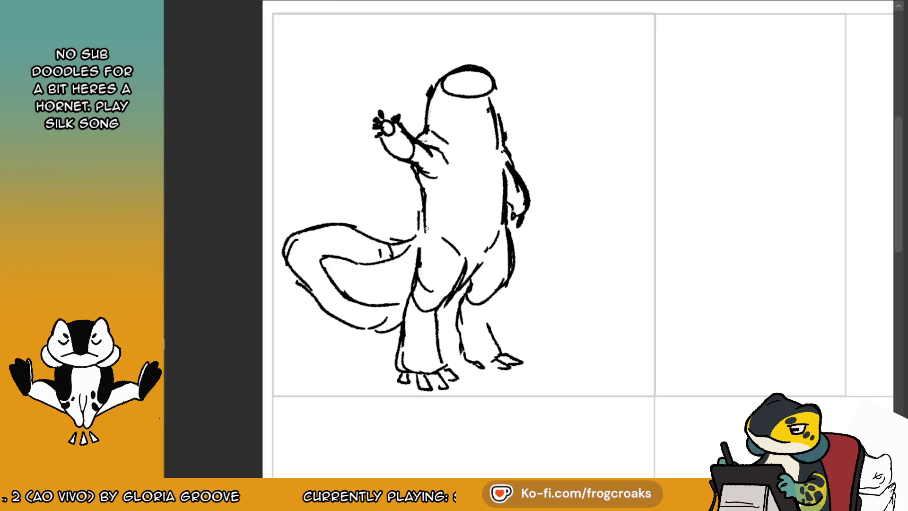
{"action": "left_click_drag", "start_coordinate": [515, 164], "coordinate": [528, 215]}
{"action": "mouse_move", "coordinate": [511, 173]}
{"action": "left_mouse_down"}
{"action": "mouse_move", "coordinate": [520, 213]}
{"action": "mouse_move", "coordinate": [505, 219]}
{"action": "mouse_move", "coordinate": [518, 217]}
{"action": "mouse_move", "coordinate": [507, 181]}
{"action": "left_mouse_up"}
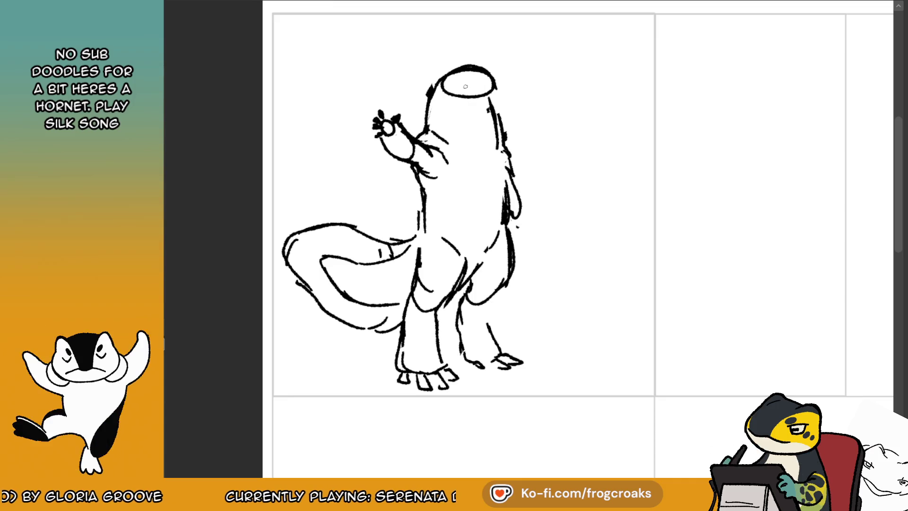
- Add a mouth line, neck creases and an ear, and erase stray shoulder and left-side lines
{"action": "left_click_drag", "start_coordinate": [472, 84], "coordinate": [489, 83]}
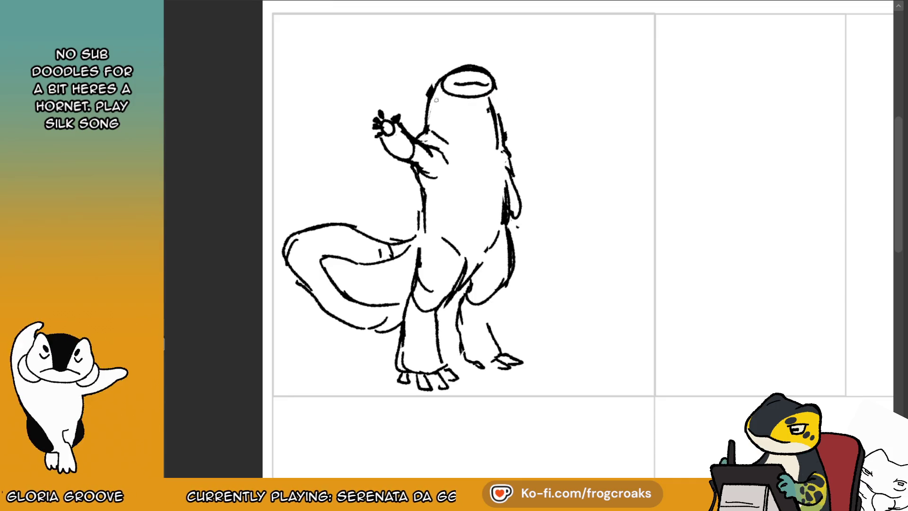
{"action": "left_click_drag", "start_coordinate": [436, 110], "coordinate": [446, 118]}
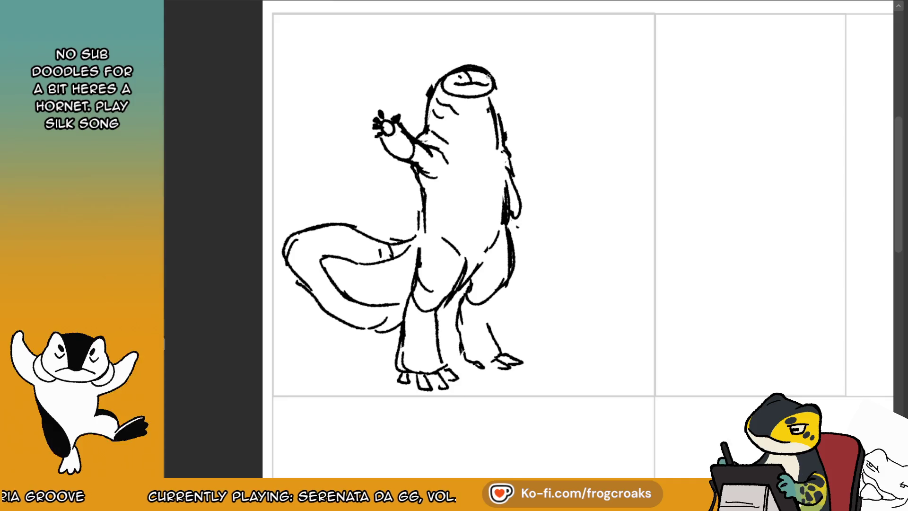
{"action": "mouse_move", "coordinate": [463, 68]}
{"action": "left_mouse_down"}
{"action": "mouse_move", "coordinate": [446, 63]}
{"action": "mouse_move", "coordinate": [438, 83]}
{"action": "left_mouse_up"}
{"action": "left_click_drag", "start_coordinate": [485, 63], "coordinate": [490, 72]}
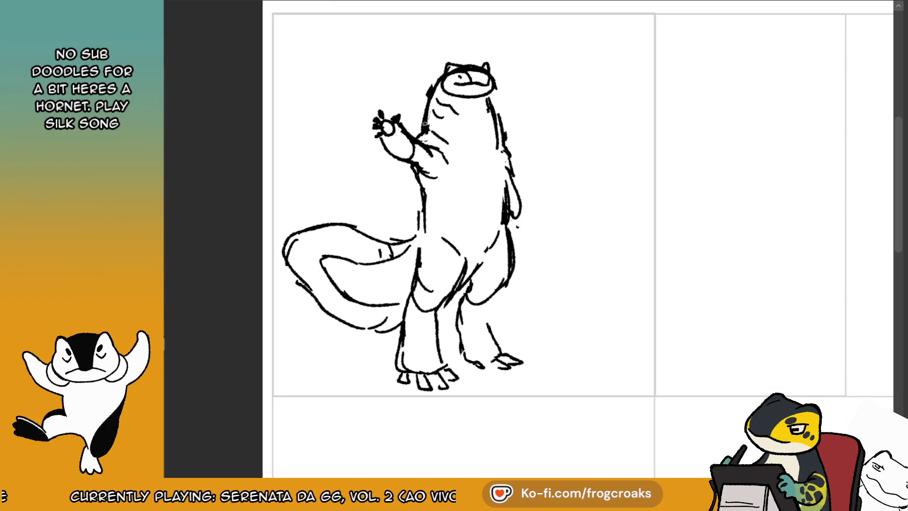
{"action": "mouse_move", "coordinate": [447, 157]}
{"action": "left_mouse_down"}
{"action": "mouse_move", "coordinate": [431, 168]}
{"action": "mouse_move", "coordinate": [412, 163]}
{"action": "left_mouse_up"}
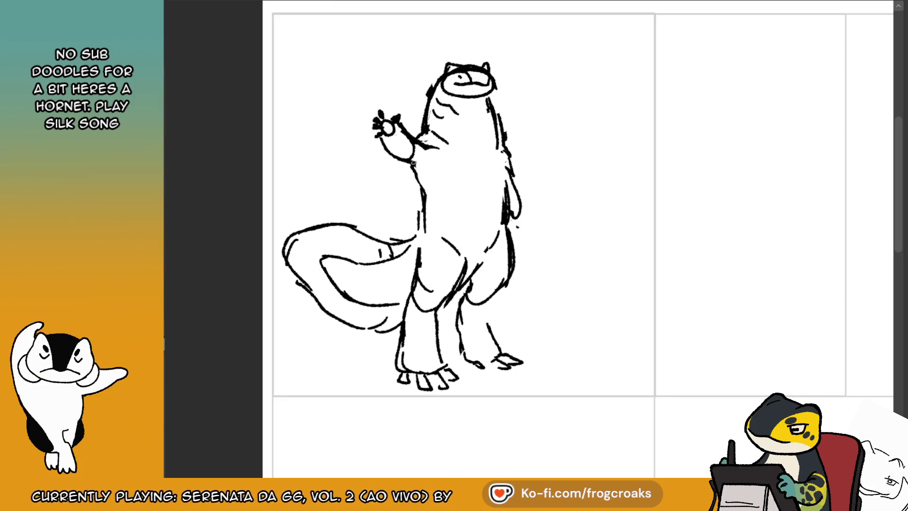
{"action": "mouse_move", "coordinate": [422, 196]}
{"action": "left_mouse_down"}
{"action": "mouse_move", "coordinate": [413, 164]}
{"action": "mouse_move", "coordinate": [428, 190]}
{"action": "mouse_move", "coordinate": [428, 176]}
{"action": "left_mouse_up"}
- Checking the reference sheet, draw the inner thigh line and redraw short diagonal strokes under the tail
{"action": "left_click", "coordinate": [224, 4]}
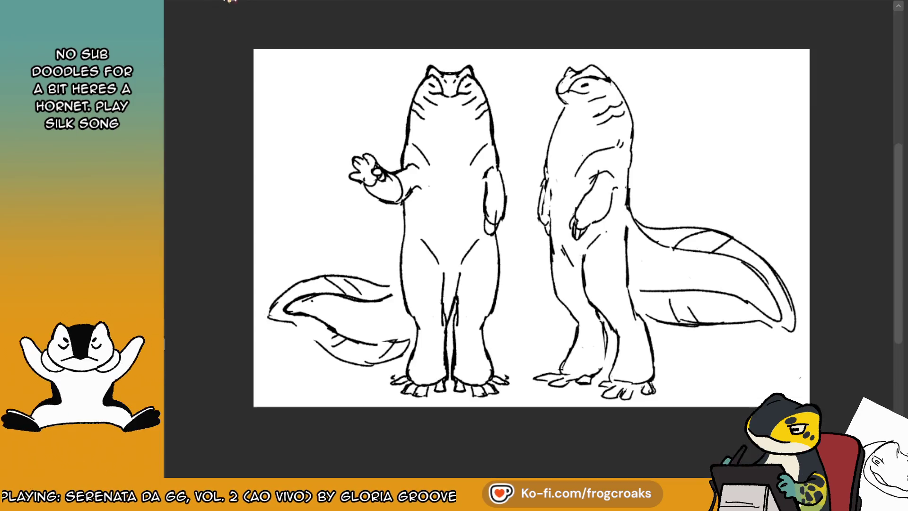
{"action": "left_click", "coordinate": [309, 3]}
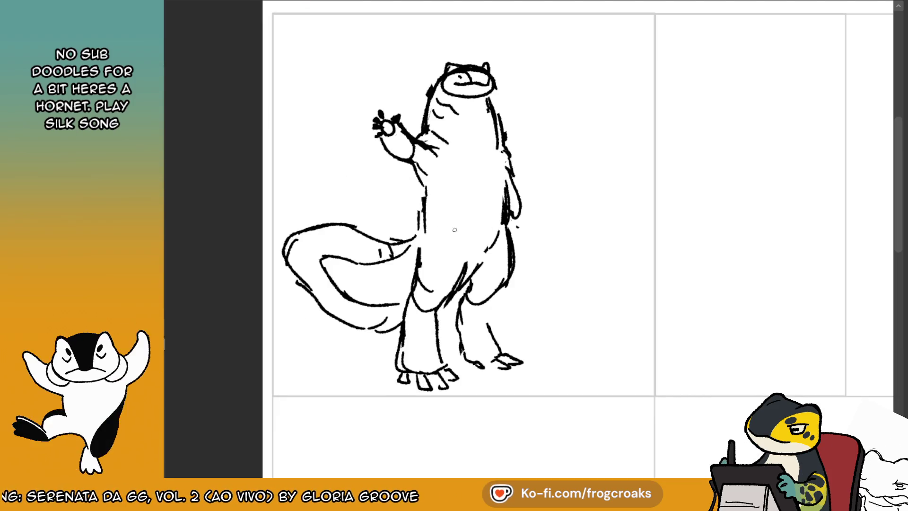
{"action": "left_click_drag", "start_coordinate": [467, 255], "coordinate": [455, 294]}
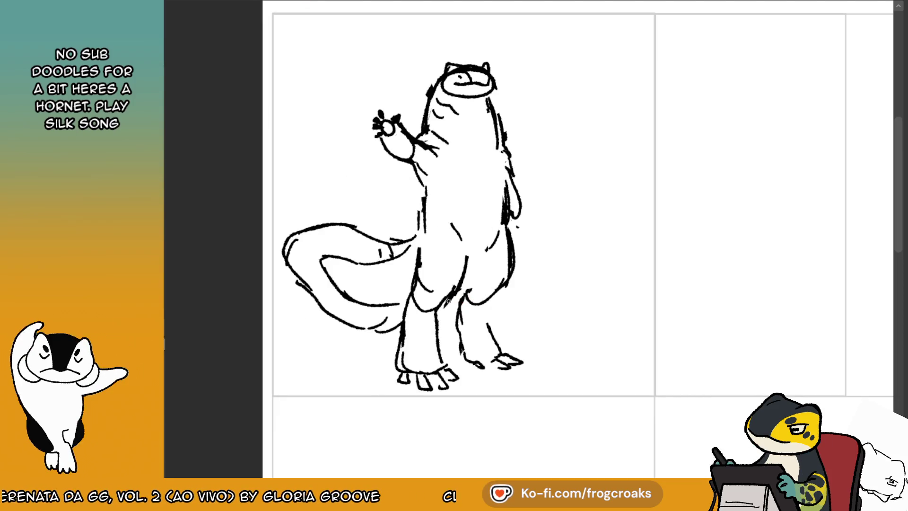
{"action": "left_click", "coordinate": [288, 4]}
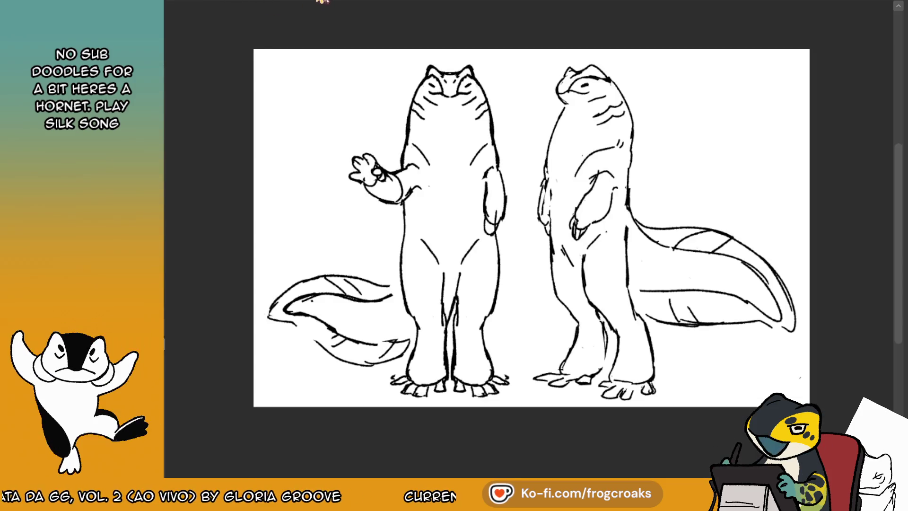
{"action": "left_click", "coordinate": [324, 4]}
{"action": "key", "text": "ctrl+z"}
{"action": "left_click_drag", "start_coordinate": [380, 308], "coordinate": [362, 327]}
{"action": "left_click_drag", "start_coordinate": [392, 314], "coordinate": [377, 327]}
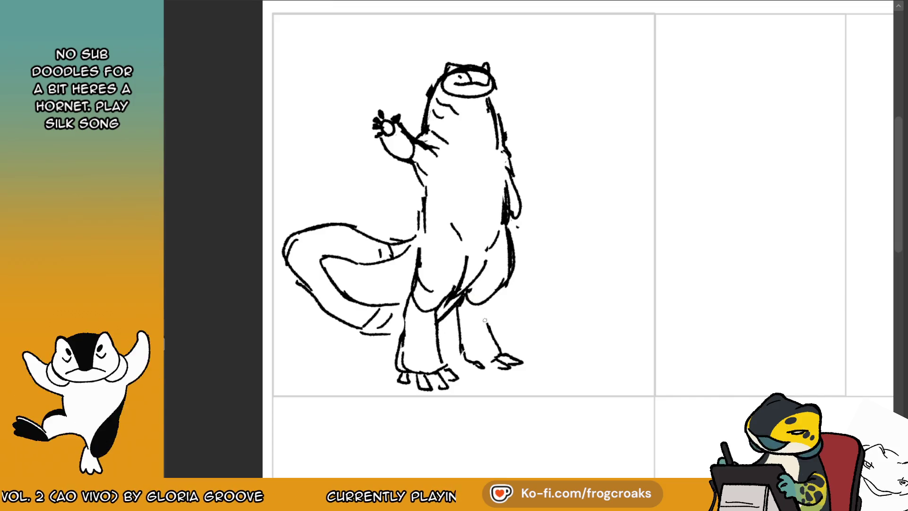
- Darken the right leg and right belly lines and lengthen the short body stroke
{"action": "left_click_drag", "start_coordinate": [482, 310], "coordinate": [499, 349]}
{"action": "left_click_drag", "start_coordinate": [512, 231], "coordinate": [506, 283]}
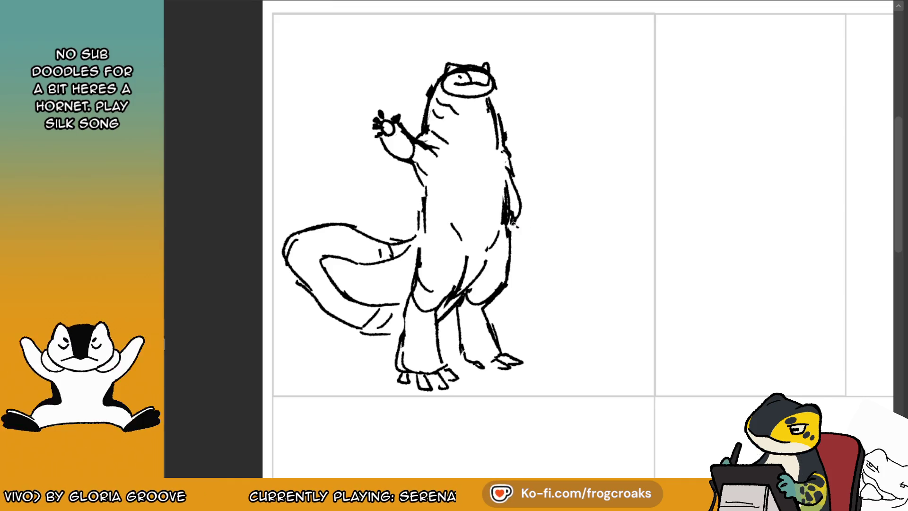
{"action": "left_click", "coordinate": [276, 5]}
{"action": "left_click", "coordinate": [324, 5]}
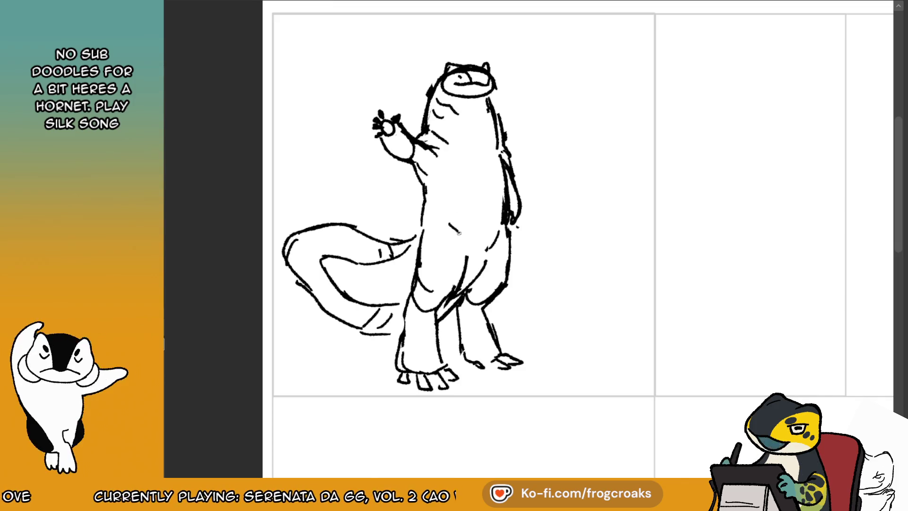
{"action": "left_click_drag", "start_coordinate": [456, 230], "coordinate": [464, 239]}
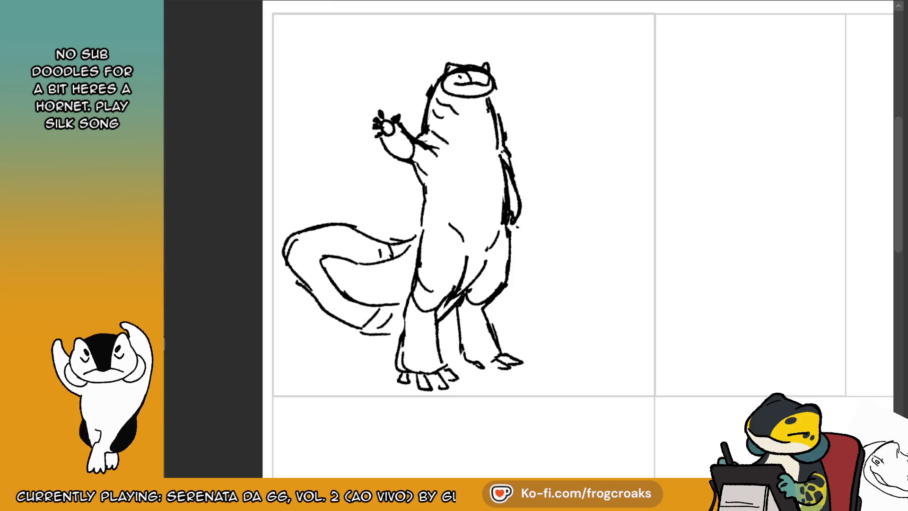
{"action": "scroll", "coordinate": [577, 236], "scroll_direction": "down", "scroll_amount": 2}
- Erase the right back contour, remove the dash beside the eye and retry the head-and-neck edge
{"action": "scroll", "coordinate": [577, 236], "scroll_direction": "up", "scroll_amount": 1}
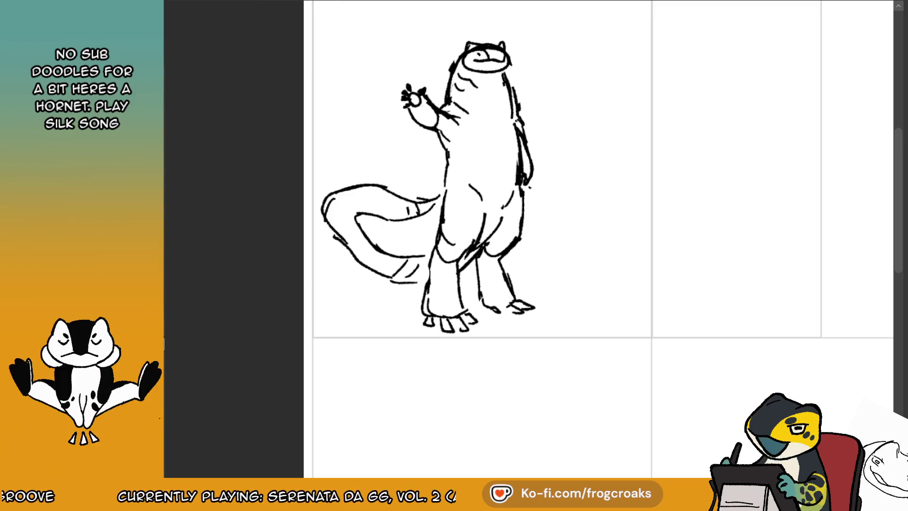
{"action": "scroll", "coordinate": [598, 239], "scroll_direction": "down", "scroll_amount": 2}
{"action": "scroll", "coordinate": [598, 238], "scroll_direction": "up", "scroll_amount": 2}
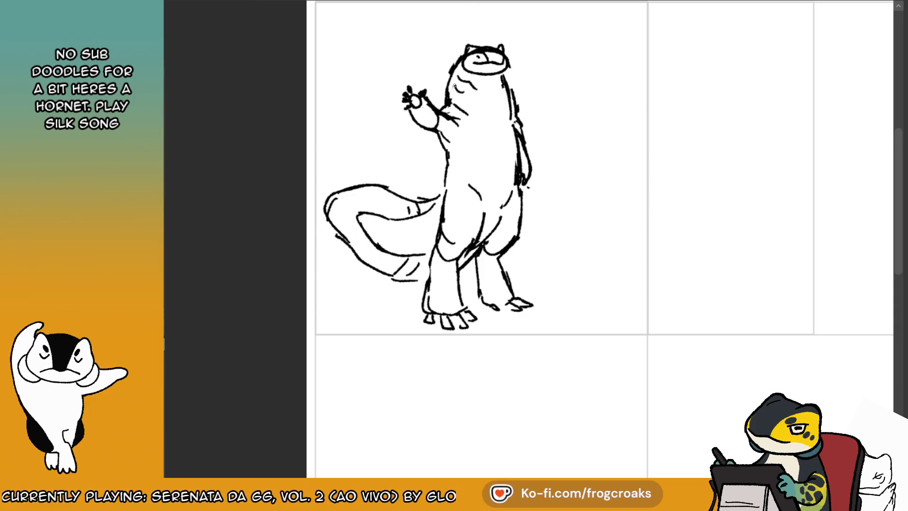
{"action": "mouse_move", "coordinate": [502, 75]}
{"action": "left_mouse_down"}
{"action": "mouse_move", "coordinate": [514, 113]}
{"action": "mouse_move", "coordinate": [502, 73]}
{"action": "left_mouse_up"}
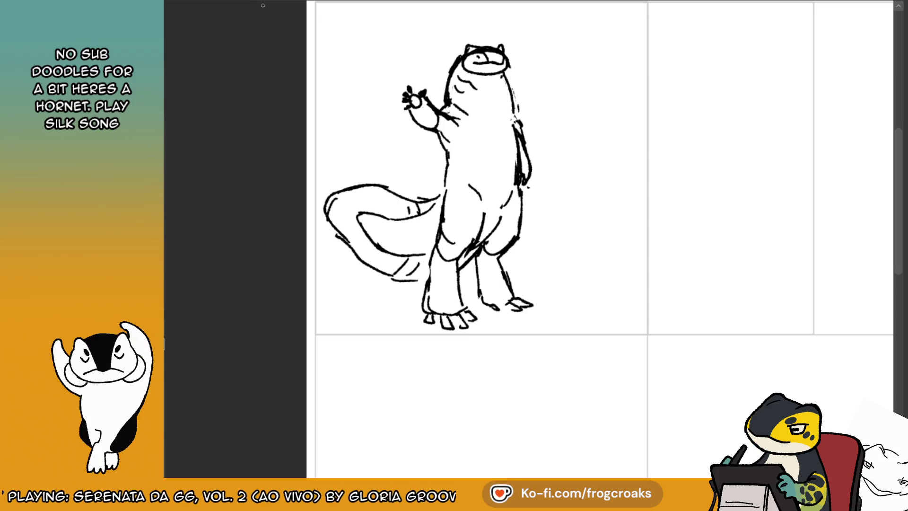
{"action": "left_click", "coordinate": [218, 3]}
{"action": "left_click", "coordinate": [311, 5]}
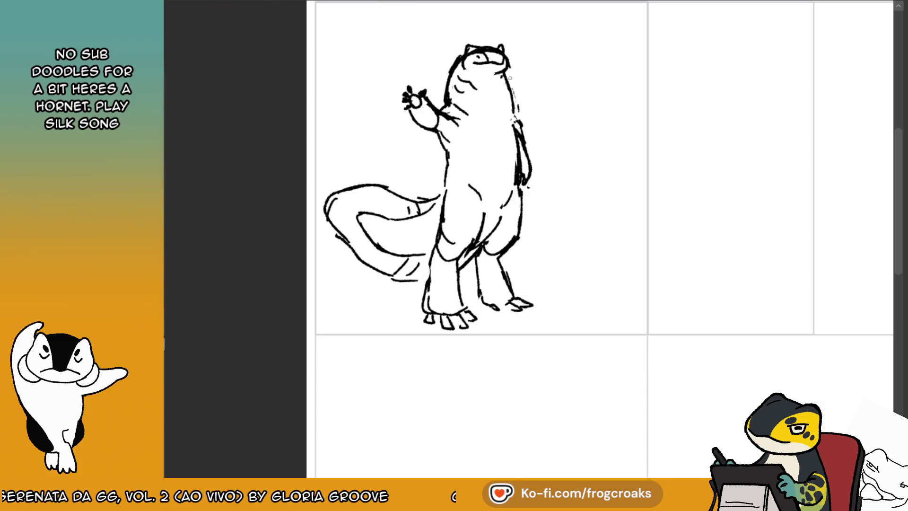
{"action": "key", "text": "ctrl+z"}
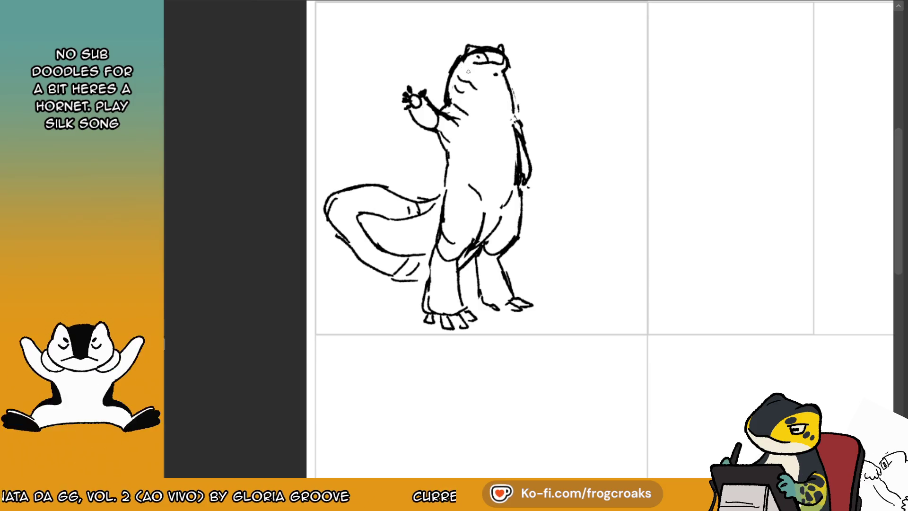
{"action": "mouse_move", "coordinate": [505, 68]}
{"action": "left_mouse_down"}
{"action": "mouse_move", "coordinate": [518, 145]}
{"action": "mouse_move", "coordinate": [524, 134]}
{"action": "mouse_move", "coordinate": [524, 179]}
{"action": "left_mouse_up"}
{"action": "key", "text": "ctrl+z"}
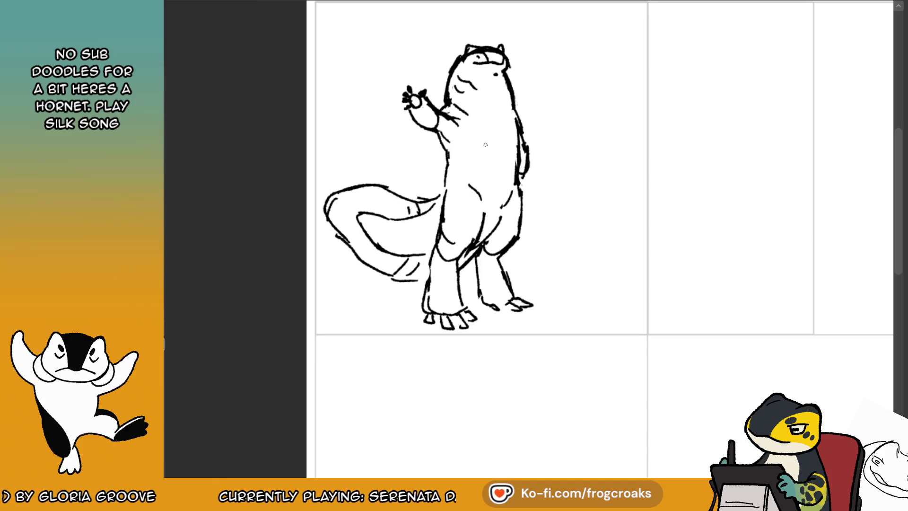
{"action": "scroll", "coordinate": [487, 147], "scroll_direction": "down", "scroll_amount": 3}
{"action": "scroll", "coordinate": [586, 144], "scroll_direction": "up", "scroll_amount": 2}
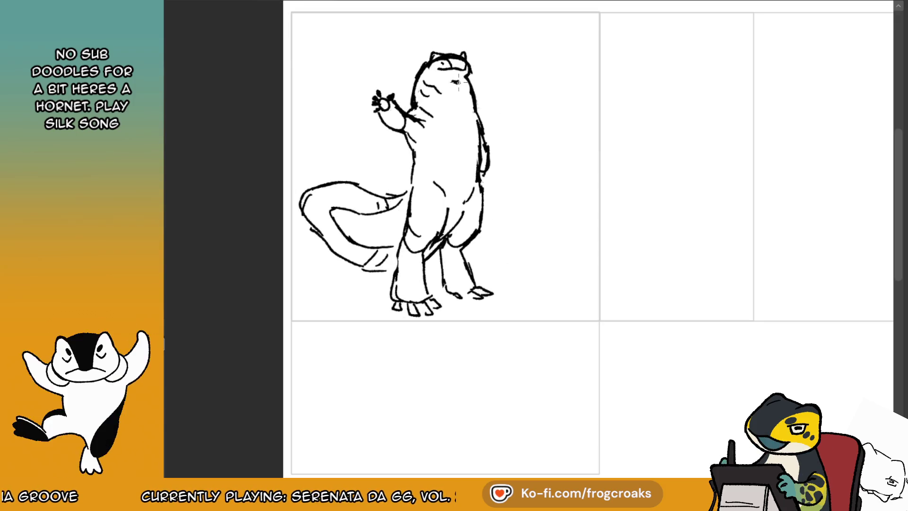
{"action": "scroll", "coordinate": [458, 82], "scroll_direction": "down", "scroll_amount": 2}
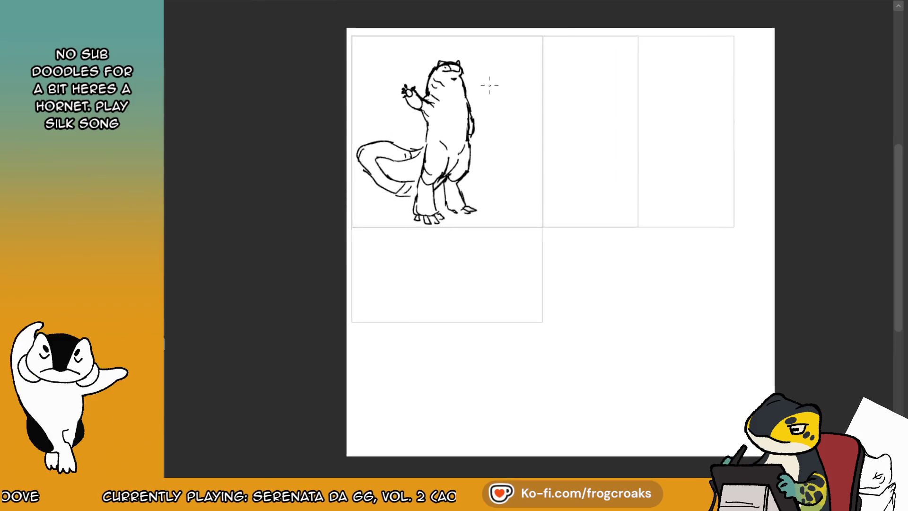
- Compare the sketch against the two-creature reference sheet
{"action": "scroll", "coordinate": [489, 85], "scroll_direction": "up", "scroll_amount": 3}
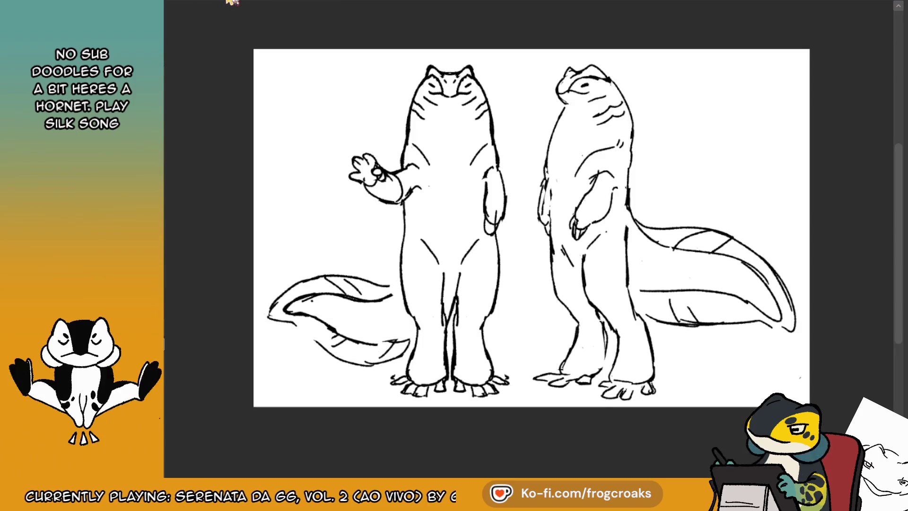
{"action": "left_click", "coordinate": [233, 1]}
{"action": "left_click", "coordinate": [301, 3]}
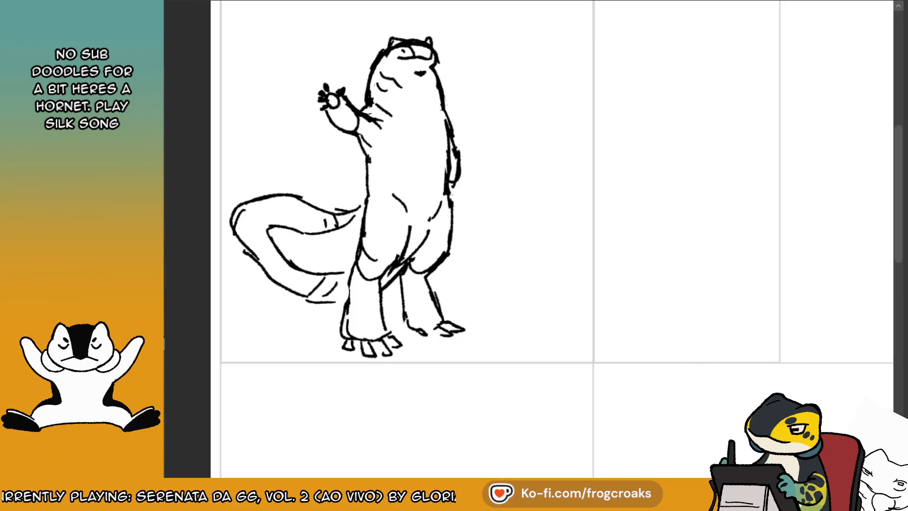
{"action": "scroll", "coordinate": [420, 124], "scroll_direction": "down", "scroll_amount": 4}
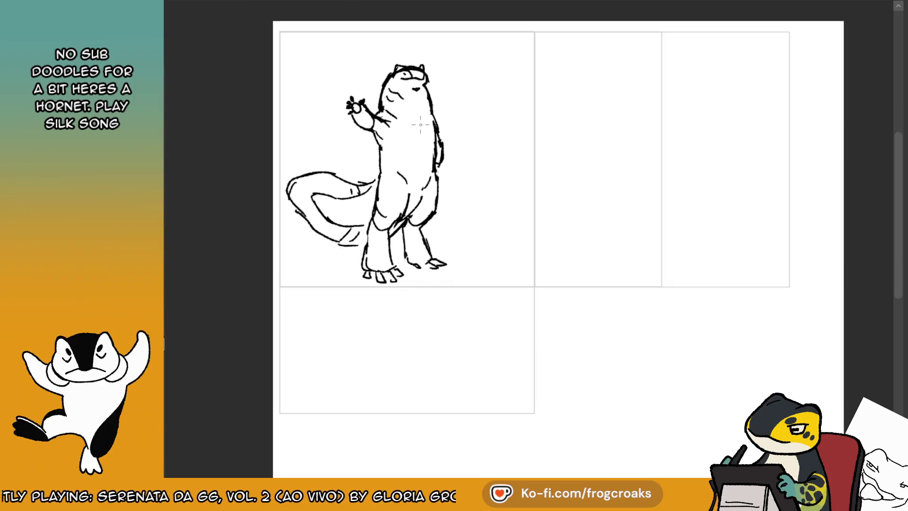
{"action": "scroll", "coordinate": [420, 125], "scroll_direction": "up", "scroll_amount": 3}
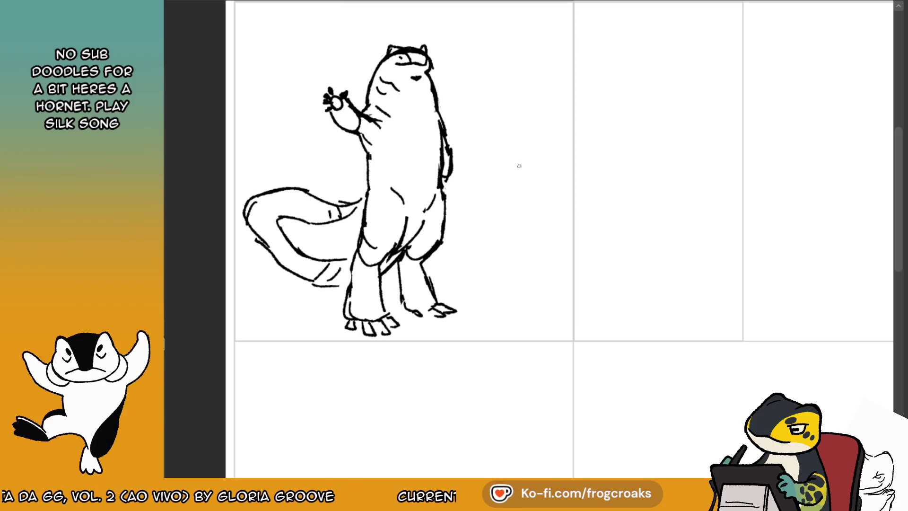
{"action": "left_click", "coordinate": [236, 4]}
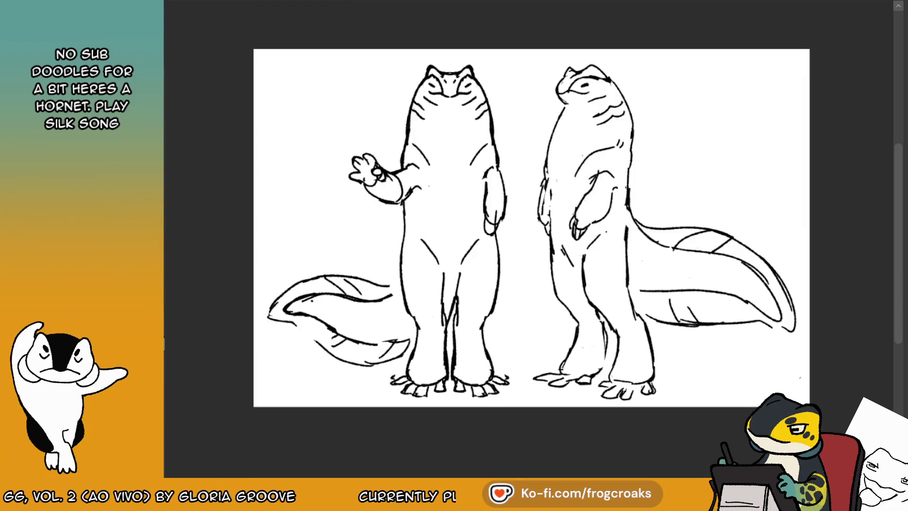
{"action": "left_click", "coordinate": [317, 2]}
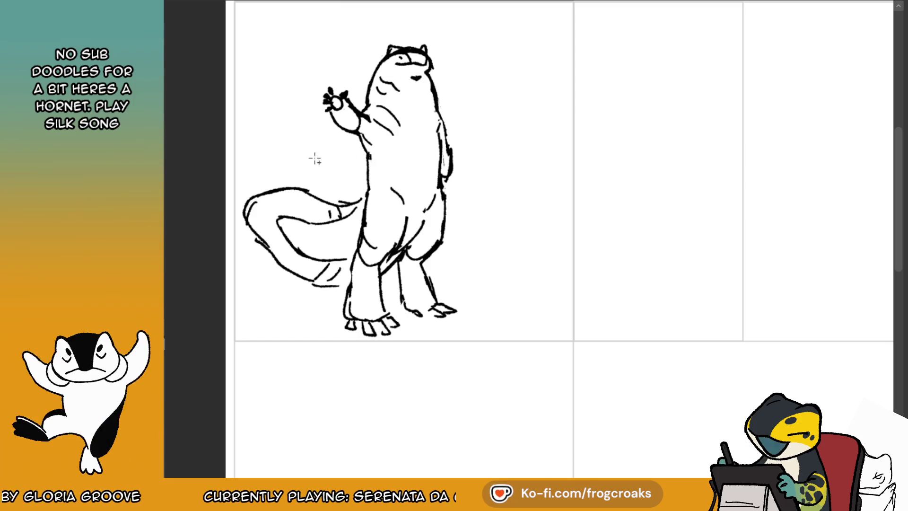
- Erase the stray strokes on the creature's right side and redraw a short contour there
{"action": "left_click_drag", "start_coordinate": [275, 22], "coordinate": [474, 181]}
{"action": "key", "text": "ctrl+d"}
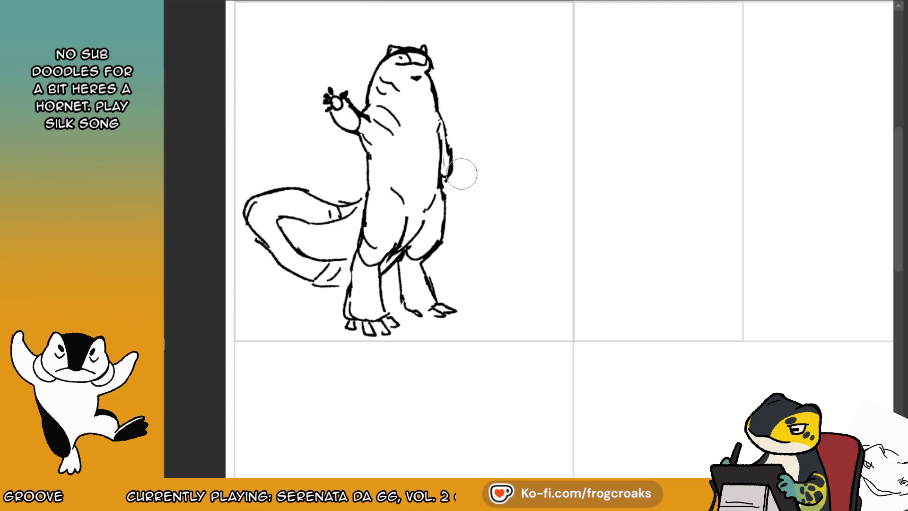
{"action": "mouse_move", "coordinate": [462, 173]}
{"action": "left_mouse_down"}
{"action": "mouse_move", "coordinate": [450, 126]}
{"action": "mouse_move", "coordinate": [387, 116]}
{"action": "left_mouse_up"}
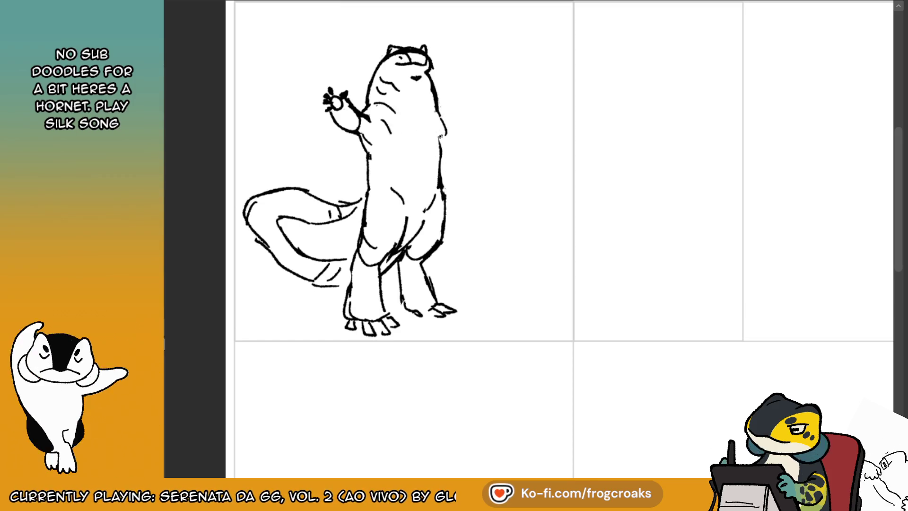
{"action": "left_click_drag", "start_coordinate": [449, 150], "coordinate": [443, 129]}
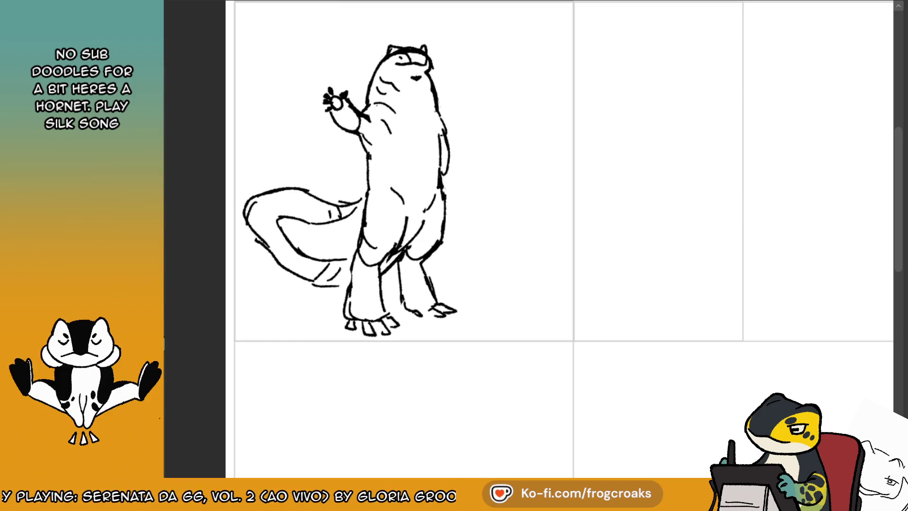
{"action": "mouse_move", "coordinate": [282, 15]}
{"action": "left_mouse_down"}
{"action": "mouse_move", "coordinate": [490, 170]}
{"action": "mouse_move", "coordinate": [500, 156]}
{"action": "left_mouse_up"}
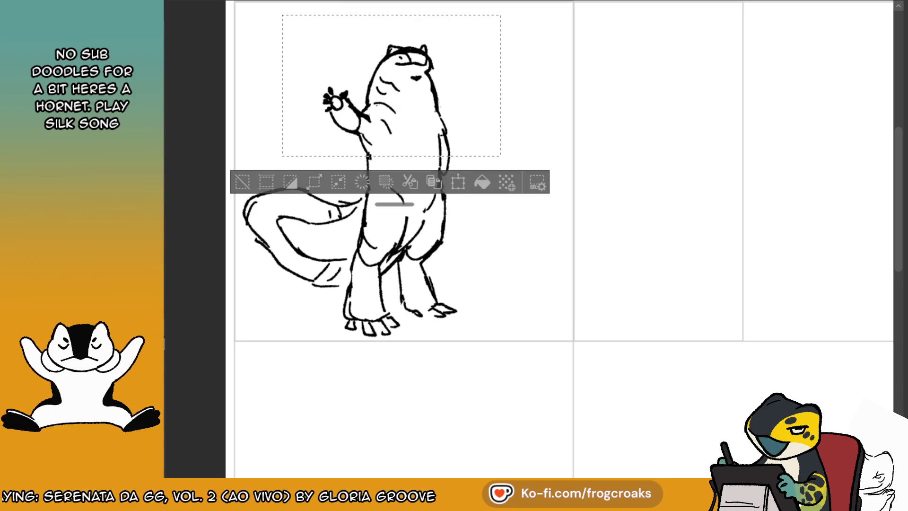
- Nudge the selected upper body down, deselect, and pen a contour along its right side
{"action": "left_click_drag", "start_coordinate": [415, 100], "coordinate": [416, 104]}
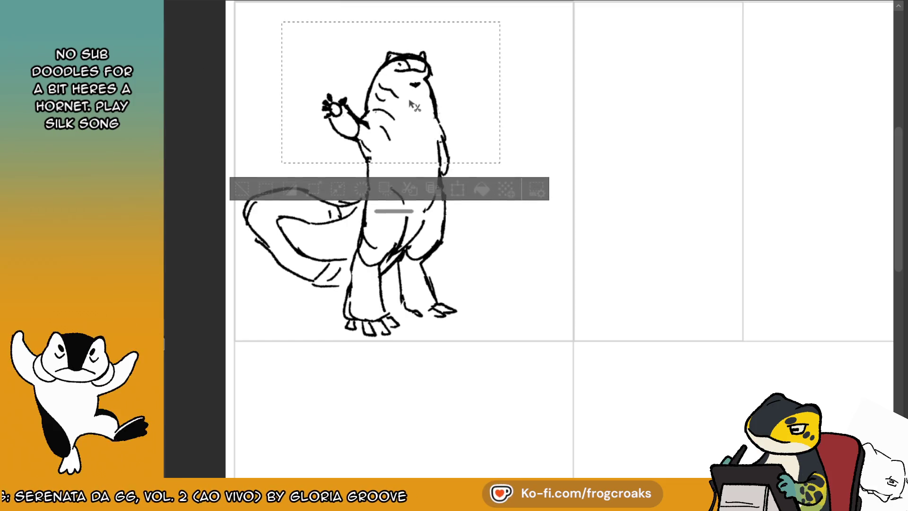
{"action": "left_click", "coordinate": [242, 182]}
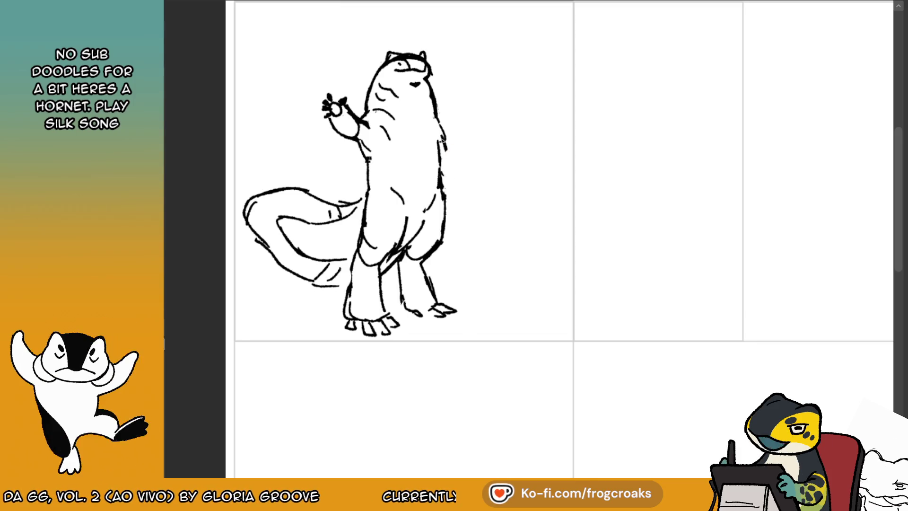
{"action": "left_click_drag", "start_coordinate": [445, 152], "coordinate": [449, 190]}
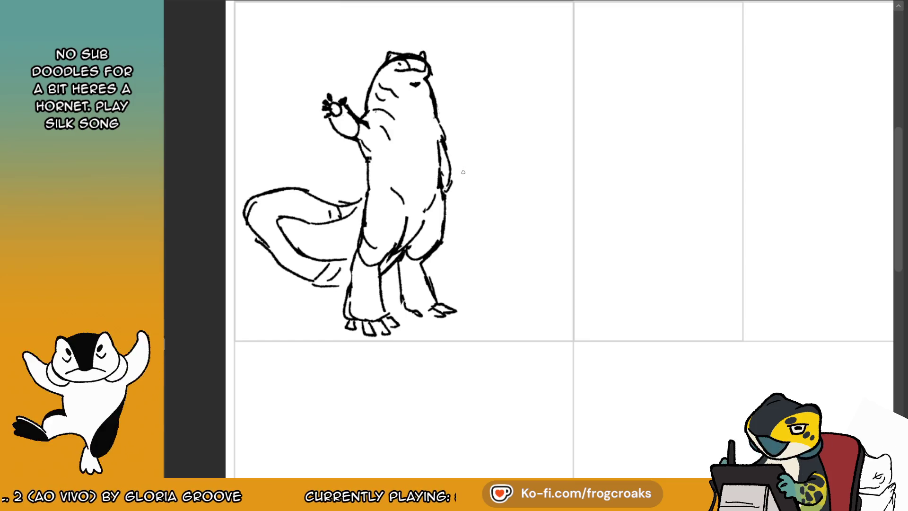
{"action": "scroll", "coordinate": [521, 189], "scroll_direction": "down", "scroll_amount": 1}
{"action": "scroll", "coordinate": [520, 189], "scroll_direction": "down", "scroll_amount": 1}
{"action": "scroll", "coordinate": [529, 194], "scroll_direction": "up", "scroll_amount": 3}
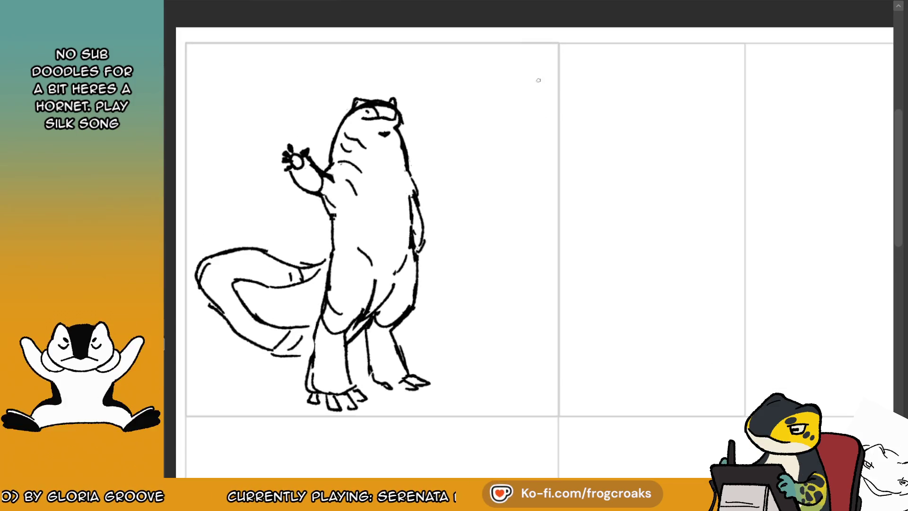
{"action": "key", "text": "ctrl+z"}
- Draw the second creature's closed oval head to the right of the first figure
{"action": "mouse_move", "coordinate": [544, 79]}
{"action": "left_mouse_down"}
{"action": "mouse_move", "coordinate": [513, 104]}
{"action": "mouse_move", "coordinate": [528, 120]}
{"action": "left_mouse_up"}
{"action": "key", "text": "ctrl+z"}
{"action": "key", "text": "ctrl+z"}
{"action": "key", "text": "ctrl+z"}
{"action": "mouse_move", "coordinate": [561, 95]}
{"action": "left_mouse_down"}
{"action": "mouse_move", "coordinate": [539, 78]}
{"action": "mouse_move", "coordinate": [517, 102]}
{"action": "mouse_move", "coordinate": [536, 101]}
{"action": "mouse_move", "coordinate": [502, 152]}
{"action": "left_mouse_up"}
{"action": "key", "text": "ctrl+z"}
{"action": "key", "text": "ctrl+z"}
{"action": "key", "text": "ctrl+z"}
{"action": "key", "text": "ctrl+z"}
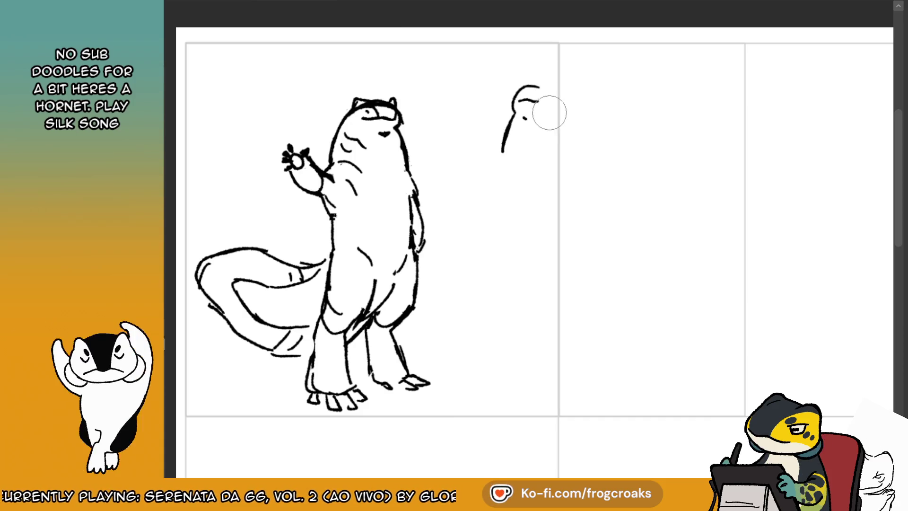
{"action": "left_click_drag", "start_coordinate": [520, 89], "coordinate": [523, 87]}
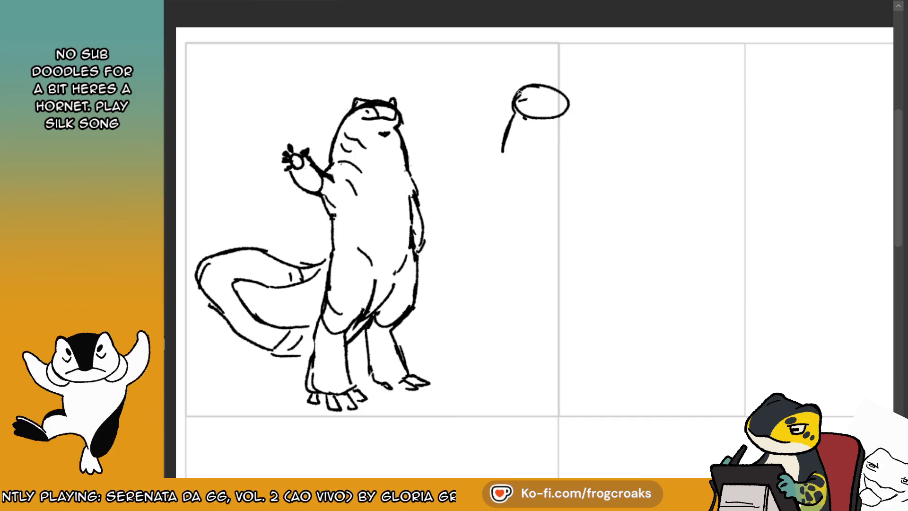
- Sketch the body curve arching down from the head, with a bottom hook and left side
{"action": "key", "text": "ctrl+z"}
{"action": "mouse_move", "coordinate": [581, 96]}
{"action": "left_mouse_down"}
{"action": "mouse_move", "coordinate": [597, 124]}
{"action": "mouse_move", "coordinate": [592, 174]}
{"action": "mouse_move", "coordinate": [588, 166]}
{"action": "left_mouse_up"}
{"action": "key", "text": "ctrl+z"}
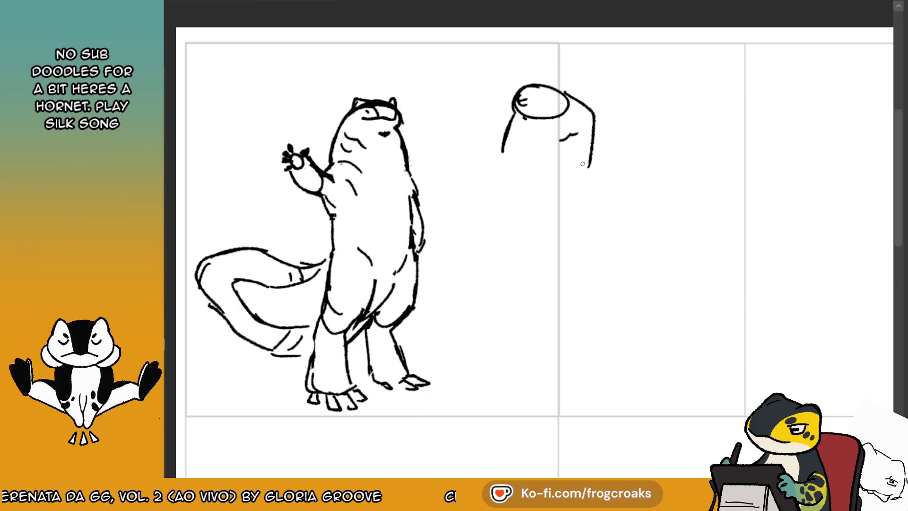
{"action": "mouse_move", "coordinate": [590, 166]}
{"action": "left_mouse_down"}
{"action": "mouse_move", "coordinate": [596, 175]}
{"action": "mouse_move", "coordinate": [551, 179]}
{"action": "left_mouse_up"}
{"action": "left_click_drag", "start_coordinate": [495, 155], "coordinate": [487, 230]}
{"action": "key", "text": "ctrl+z"}
{"action": "key", "text": "ctrl+z"}
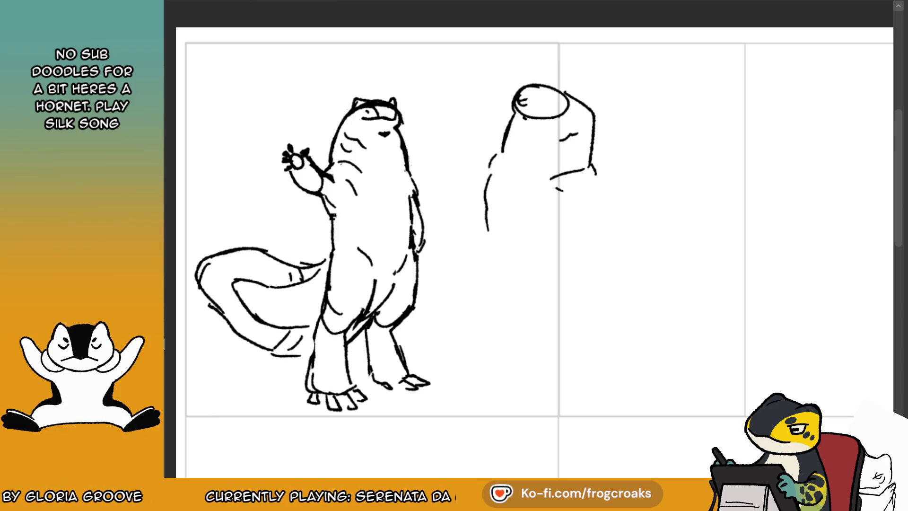
{"action": "scroll", "coordinate": [534, 250], "scroll_direction": "down", "scroll_amount": 1}
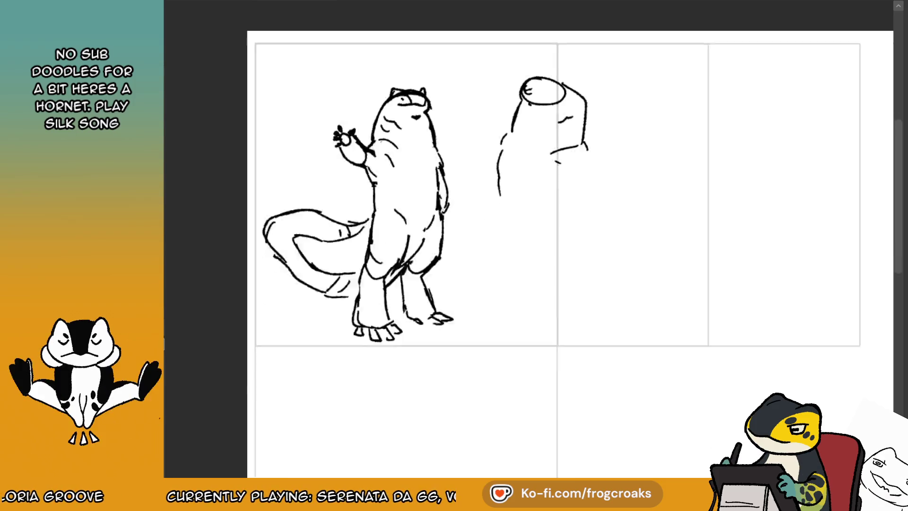
{"action": "scroll", "coordinate": [534, 251], "scroll_direction": "up", "scroll_amount": 1}
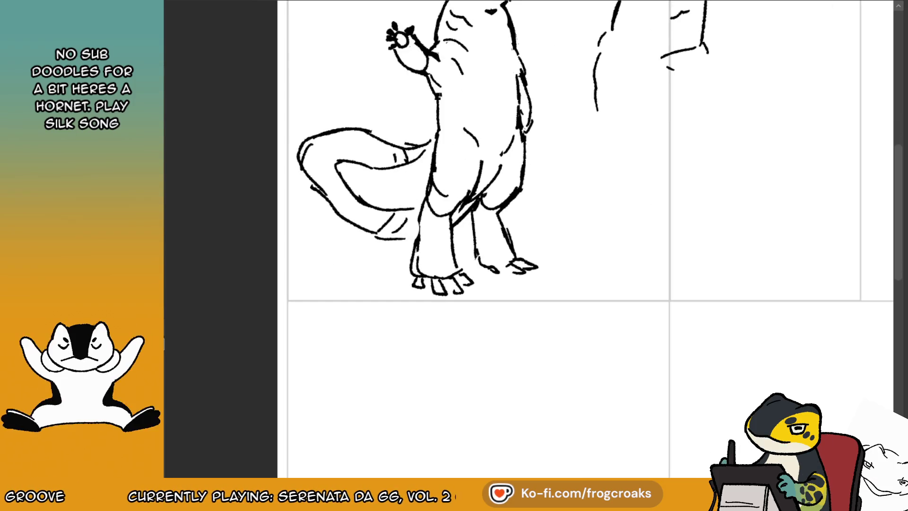
{"action": "scroll", "coordinate": [795, 8], "scroll_direction": "up", "scroll_amount": 2}
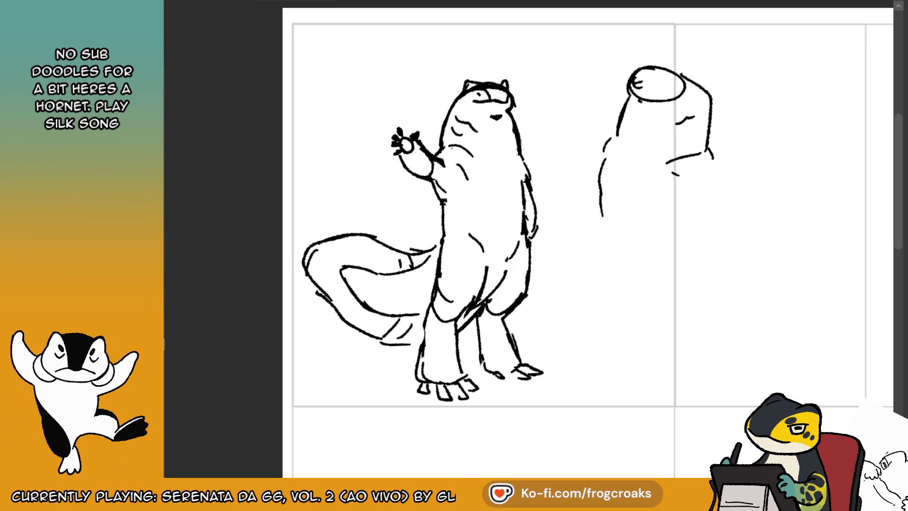
{"action": "left_click_drag", "start_coordinate": [526, 109], "coordinate": [532, 130]}
{"action": "key", "text": "ctrl+z"}
{"action": "mouse_move", "coordinate": [539, 97]}
{"action": "left_mouse_down"}
{"action": "mouse_move", "coordinate": [528, 116]}
{"action": "mouse_move", "coordinate": [543, 98]}
{"action": "left_mouse_up"}
{"action": "mouse_move", "coordinate": [520, 151]}
{"action": "left_mouse_down"}
{"action": "mouse_move", "coordinate": [571, 150]}
{"action": "mouse_move", "coordinate": [516, 216]}
{"action": "left_mouse_up"}
{"action": "left_click_drag", "start_coordinate": [572, 146], "coordinate": [571, 248]}
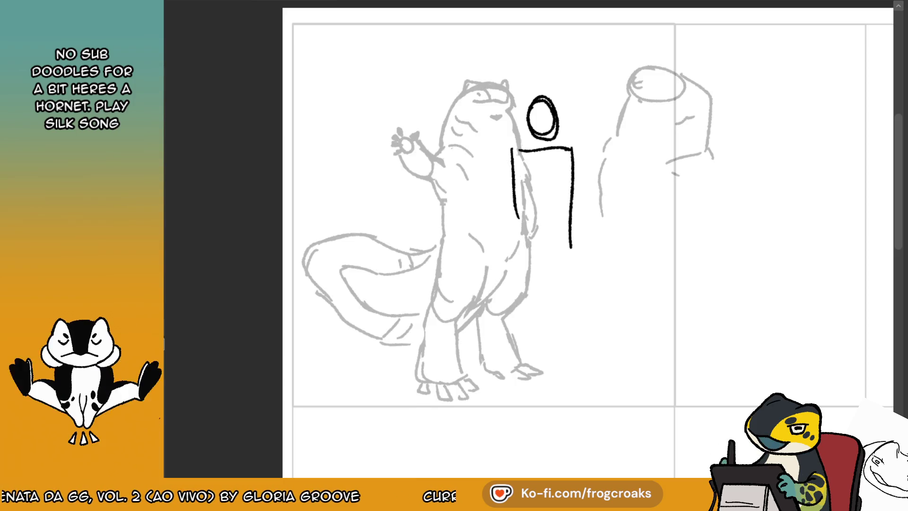
{"action": "mouse_move", "coordinate": [583, 122]}
{"action": "left_mouse_down"}
{"action": "mouse_move", "coordinate": [613, 127]}
{"action": "mouse_move", "coordinate": [589, 119]}
{"action": "left_mouse_up"}
{"action": "key", "text": "ctrl+z"}
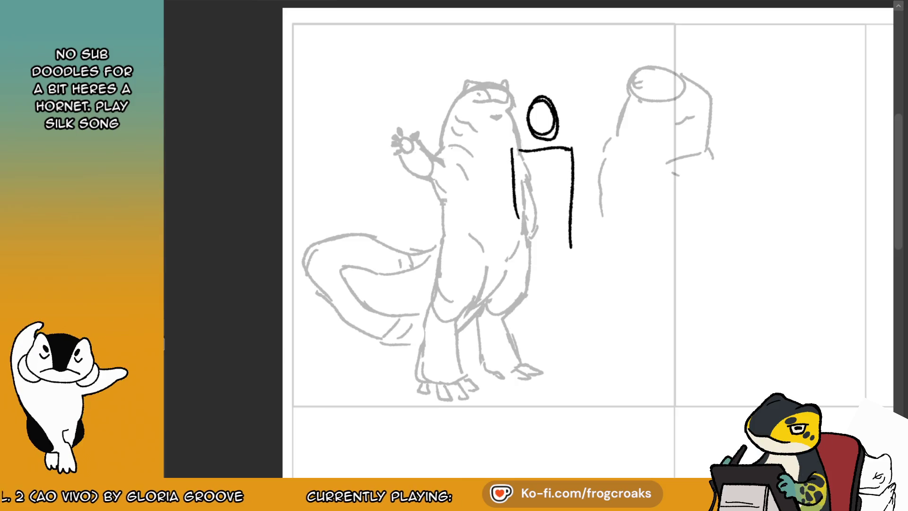
{"action": "mouse_move", "coordinate": [591, 119]}
{"action": "left_mouse_down"}
{"action": "mouse_move", "coordinate": [615, 130]}
{"action": "mouse_move", "coordinate": [589, 120]}
{"action": "left_mouse_up"}
{"action": "mouse_move", "coordinate": [576, 163]}
{"action": "left_mouse_down"}
{"action": "mouse_move", "coordinate": [615, 165]}
{"action": "mouse_move", "coordinate": [632, 246]}
{"action": "left_mouse_up"}
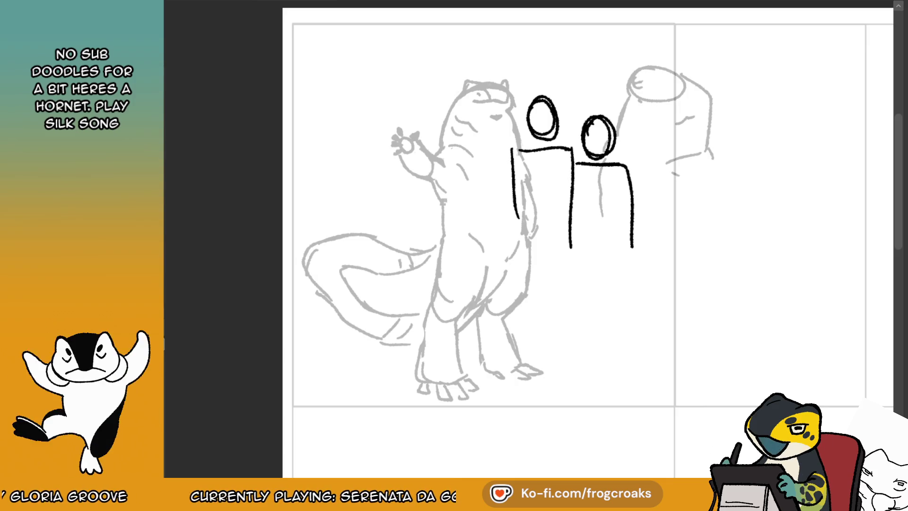
{"action": "mouse_move", "coordinate": [661, 161]}
{"action": "left_mouse_down"}
{"action": "mouse_move", "coordinate": [646, 186]}
{"action": "mouse_move", "coordinate": [659, 163]}
{"action": "left_mouse_up"}
{"action": "left_click_drag", "start_coordinate": [636, 198], "coordinate": [685, 203]}
{"action": "left_click_drag", "start_coordinate": [684, 203], "coordinate": [685, 286]}
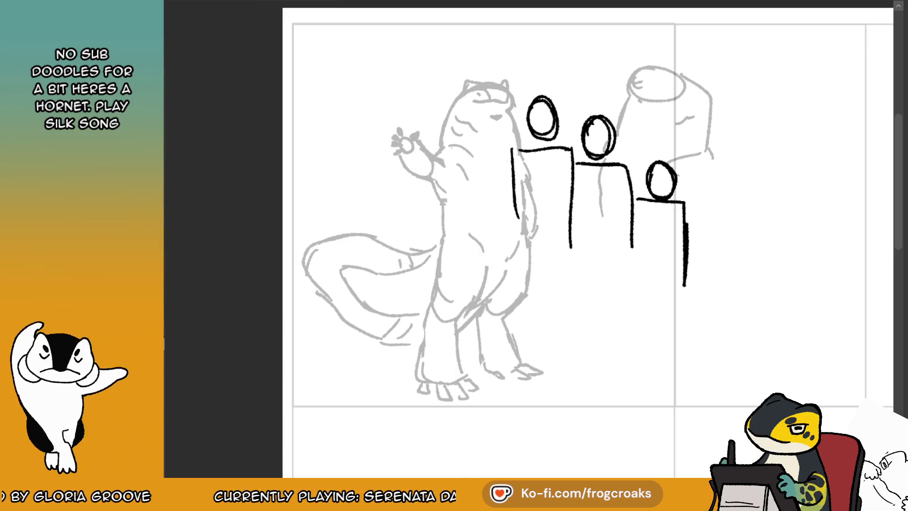
{"action": "left_click_drag", "start_coordinate": [421, 74], "coordinate": [428, 77]}
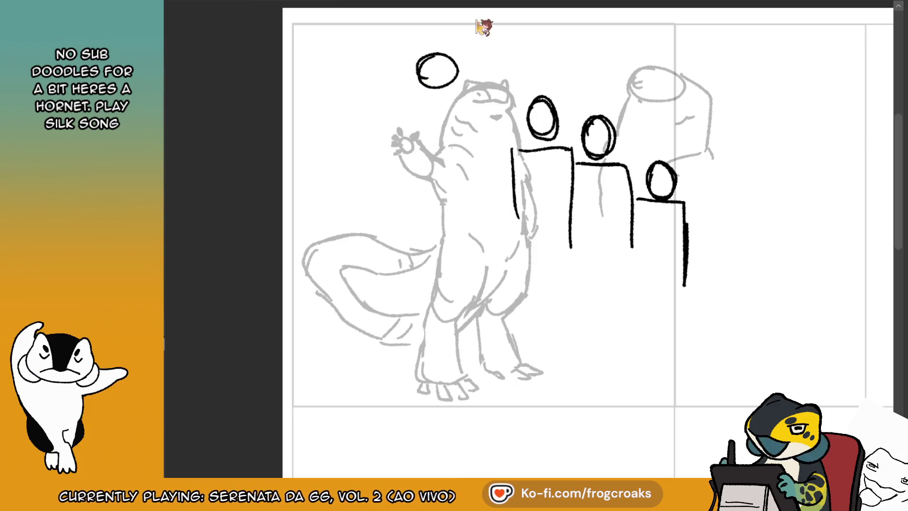
{"action": "key", "text": "ctrl+z"}
{"action": "mouse_move", "coordinate": [450, 65]}
{"action": "left_mouse_down"}
{"action": "mouse_move", "coordinate": [417, 85]}
{"action": "mouse_move", "coordinate": [401, 76]}
{"action": "mouse_move", "coordinate": [394, 145]}
{"action": "left_mouse_up"}
{"action": "key", "text": "ctrl+z"}
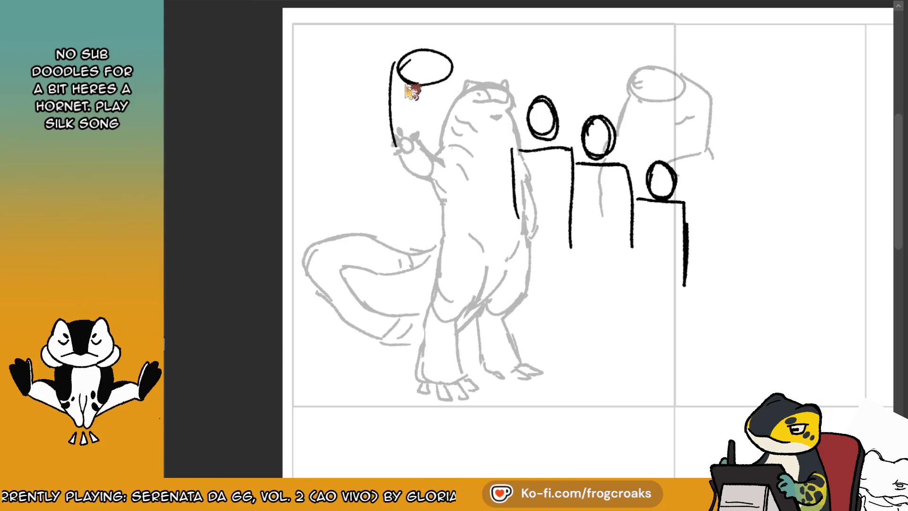
{"action": "key", "text": "ctrl+z"}
{"action": "left_click_drag", "start_coordinate": [395, 66], "coordinate": [388, 150]}
{"action": "left_click_drag", "start_coordinate": [448, 88], "coordinate": [461, 140]}
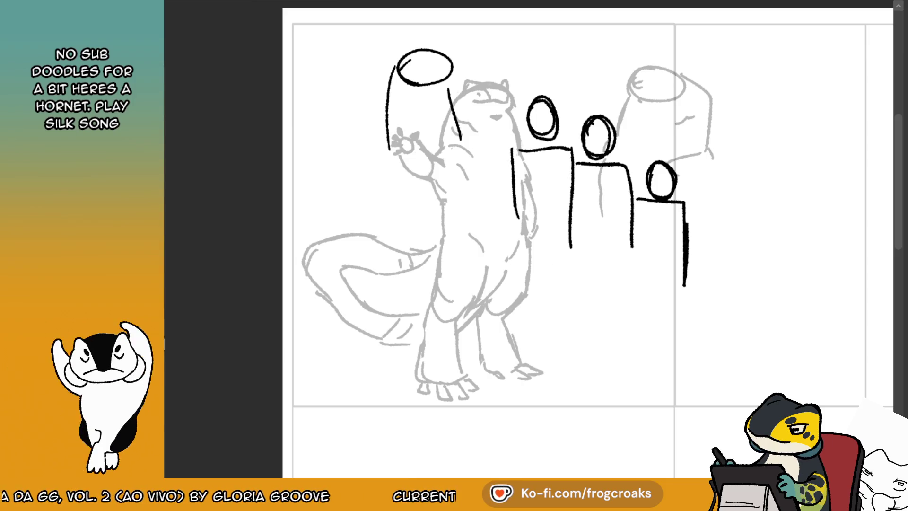
{"action": "key", "text": "e"}
{"action": "mouse_move", "coordinate": [451, 95]}
{"action": "left_mouse_down"}
{"action": "mouse_move", "coordinate": [468, 120]}
{"action": "mouse_move", "coordinate": [425, 63]}
{"action": "mouse_move", "coordinate": [388, 113]}
{"action": "mouse_move", "coordinate": [416, 151]}
{"action": "left_mouse_up"}
{"action": "left_click_drag", "start_coordinate": [553, 88], "coordinate": [675, 273]}
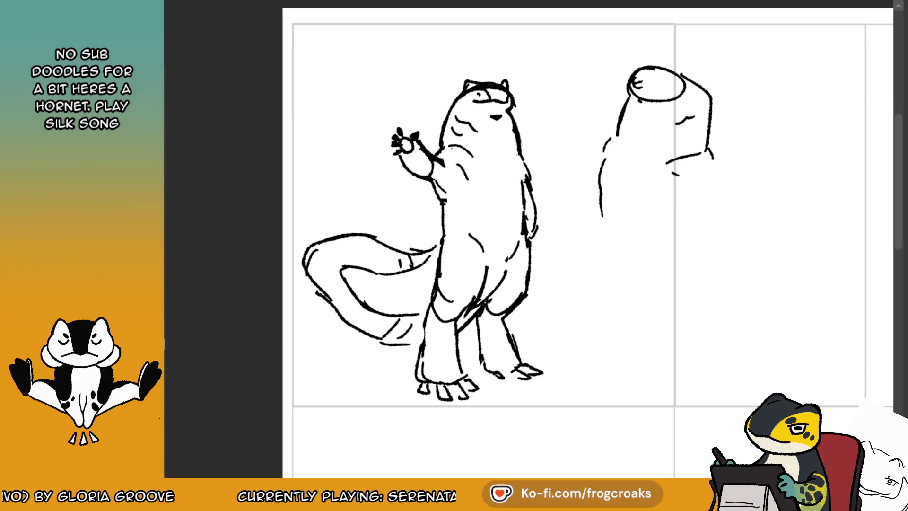
- Redraw the bean's lower-left outline longer, discarding the extra curves beneath it
{"action": "left_click_drag", "start_coordinate": [601, 199], "coordinate": [602, 208]}
{"action": "key", "text": "ctrl+z"}
{"action": "left_click_drag", "start_coordinate": [601, 159], "coordinate": [613, 235]}
{"action": "mouse_move", "coordinate": [666, 173]}
{"action": "left_mouse_down"}
{"action": "mouse_move", "coordinate": [693, 178]}
{"action": "mouse_move", "coordinate": [688, 184]}
{"action": "left_mouse_up"}
{"action": "key", "text": "ctrl+z"}
{"action": "key", "text": "ctrl+z"}
{"action": "key", "text": "ctrl+z"}
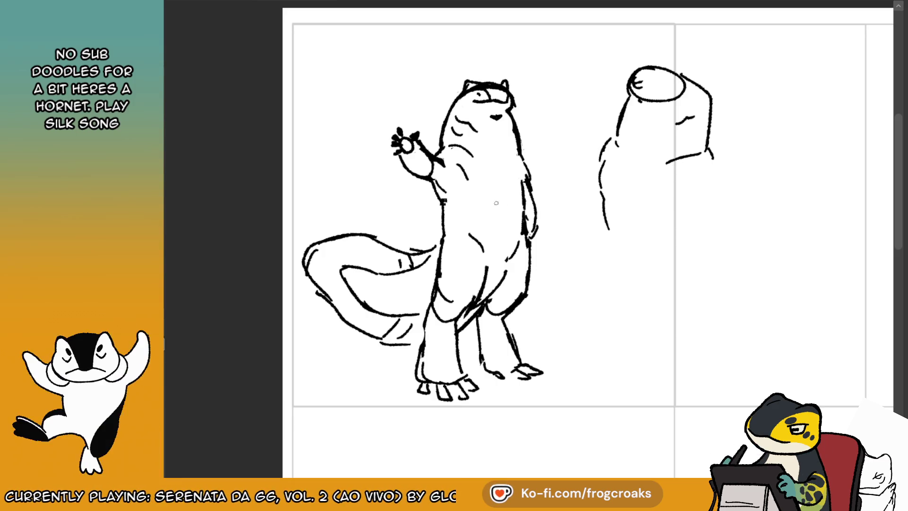
{"action": "scroll", "coordinate": [726, 179], "scroll_direction": "right", "scroll_amount": 3}
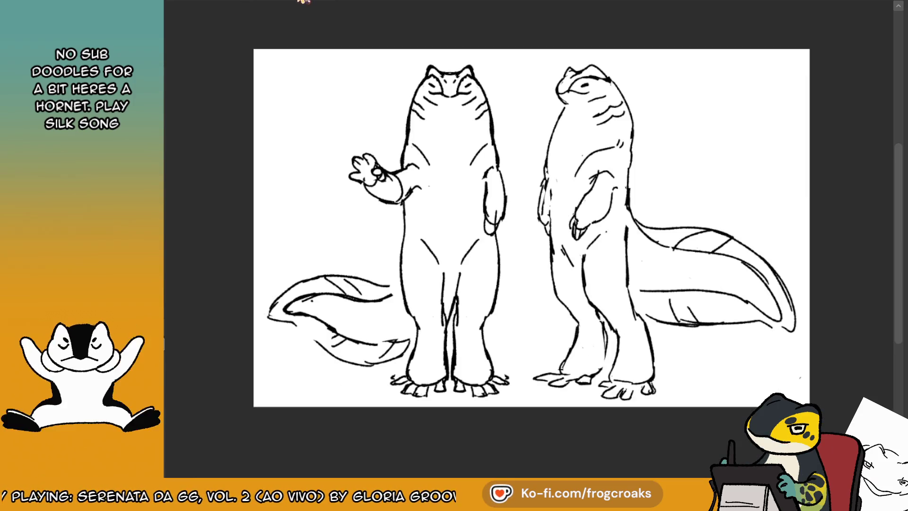
{"action": "left_click", "coordinate": [302, 1]}
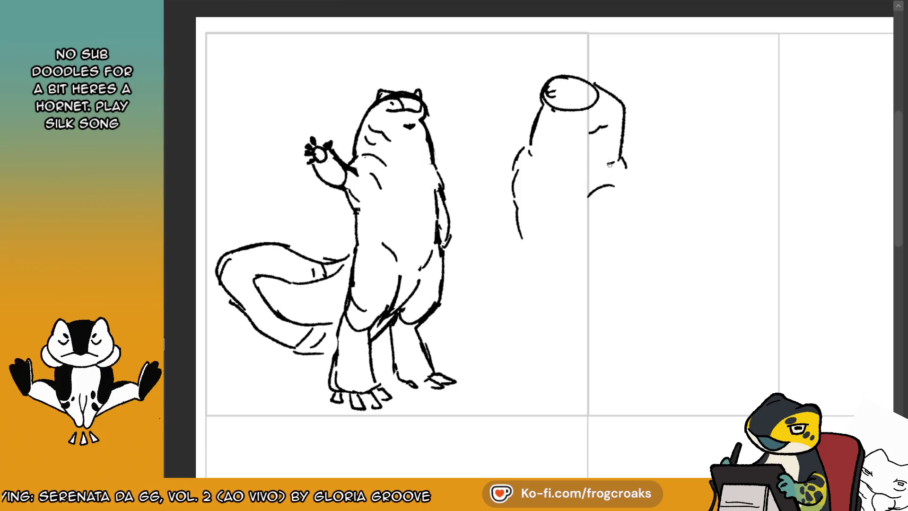
- Sketch the second figure's arm, a hand with short finger strokes, and a sleeve cuff
{"action": "left_click_drag", "start_coordinate": [614, 161], "coordinate": [575, 179]}
{"action": "left_click_drag", "start_coordinate": [525, 156], "coordinate": [514, 192]}
{"action": "left_click_drag", "start_coordinate": [523, 151], "coordinate": [518, 179]}
{"action": "left_click_drag", "start_coordinate": [600, 189], "coordinate": [614, 186]}
{"action": "mouse_move", "coordinate": [617, 193]}
{"action": "left_mouse_down"}
{"action": "mouse_move", "coordinate": [604, 208]}
{"action": "mouse_move", "coordinate": [611, 223]}
{"action": "mouse_move", "coordinate": [624, 199]}
{"action": "mouse_move", "coordinate": [601, 197]}
{"action": "mouse_move", "coordinate": [628, 189]}
{"action": "left_mouse_up"}
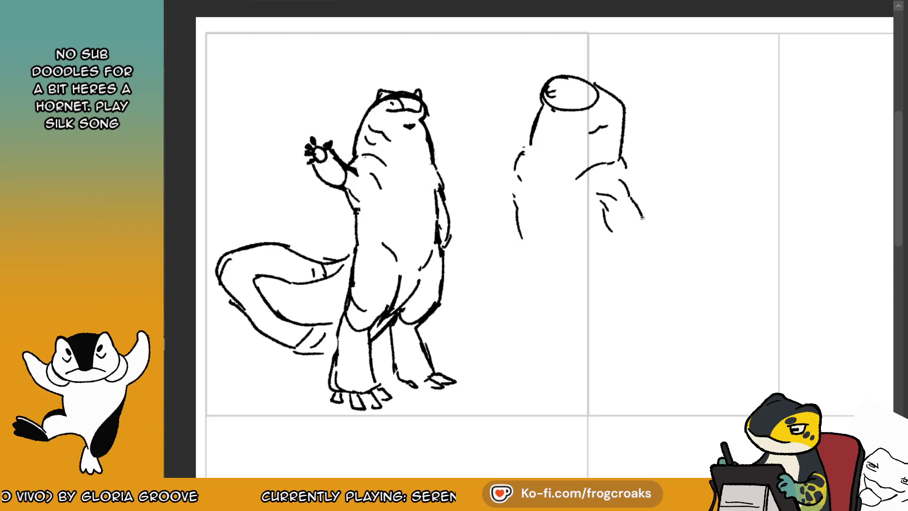
{"action": "key", "text": "ctrl+z"}
{"action": "key", "text": "ctrl+z"}
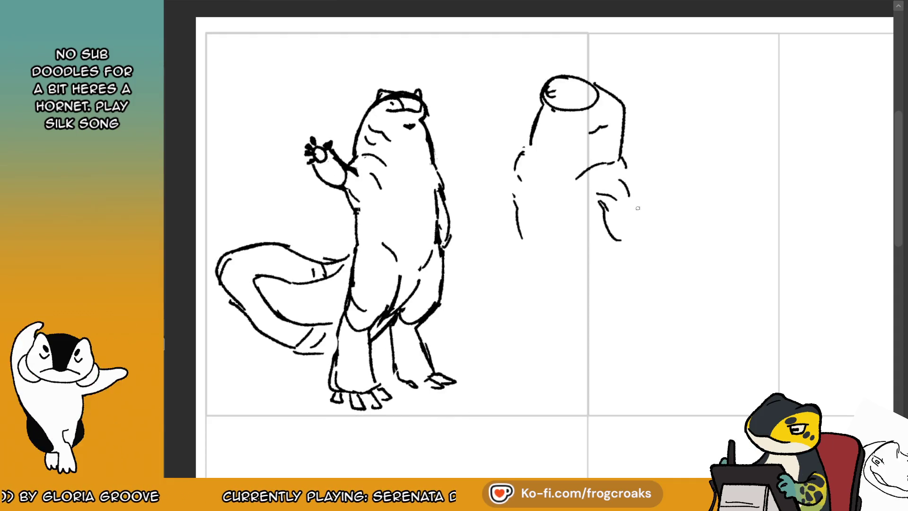
{"action": "key", "text": "ctrl+z"}
{"action": "key", "text": "ctrl+z"}
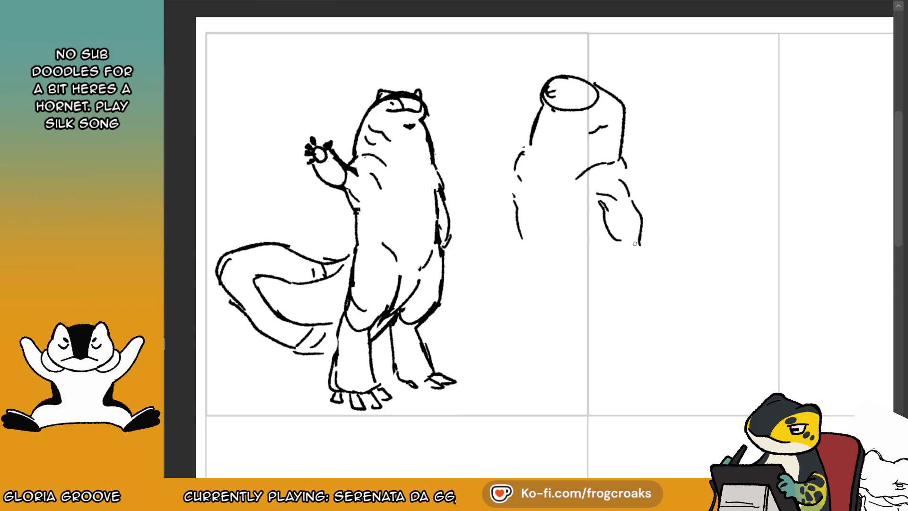
{"action": "left_click_drag", "start_coordinate": [622, 244], "coordinate": [629, 241]}
{"action": "key", "text": "ctrl+z"}
{"action": "left_click_drag", "start_coordinate": [623, 160], "coordinate": [592, 190]}
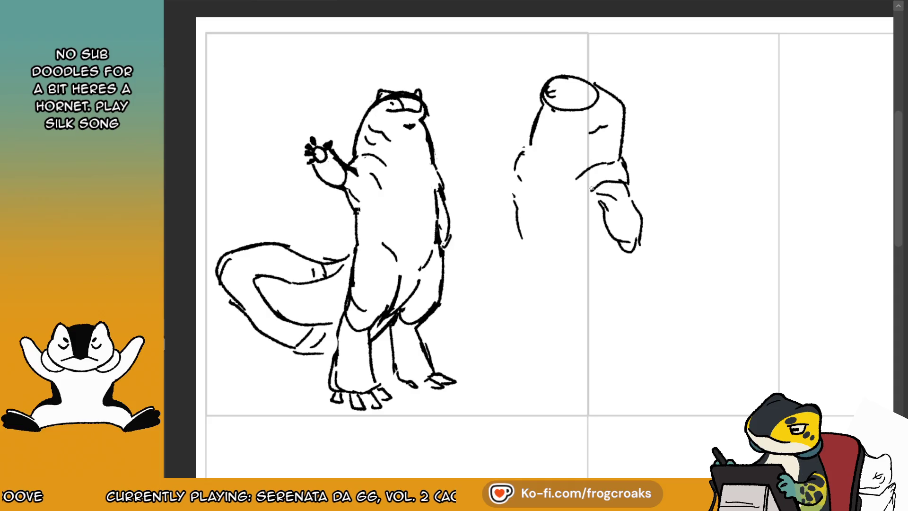
- Redraw the left torso edge sweeping down-left and rework the hand bottom and arm line
{"action": "left_click_drag", "start_coordinate": [526, 149], "coordinate": [514, 171]}
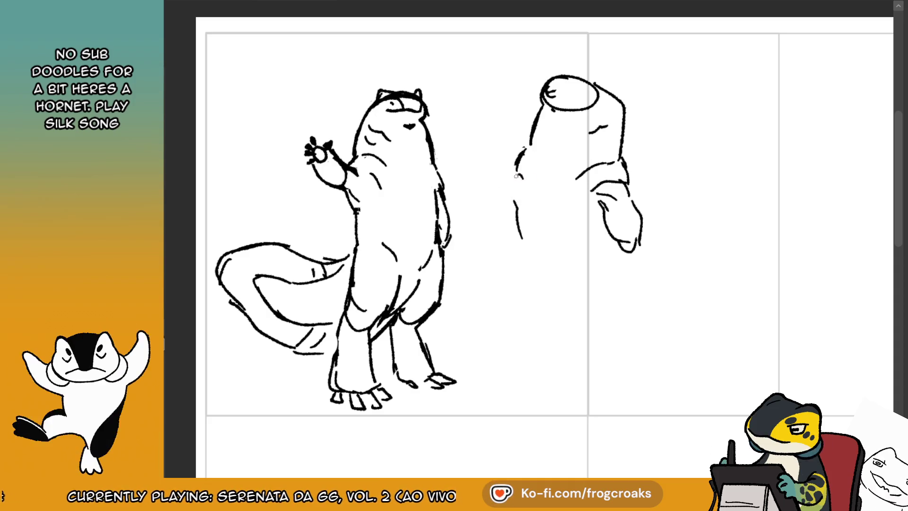
{"action": "mouse_move", "coordinate": [520, 176]}
{"action": "left_mouse_down"}
{"action": "mouse_move", "coordinate": [486, 228]}
{"action": "mouse_move", "coordinate": [508, 225]}
{"action": "mouse_move", "coordinate": [487, 242]}
{"action": "left_mouse_up"}
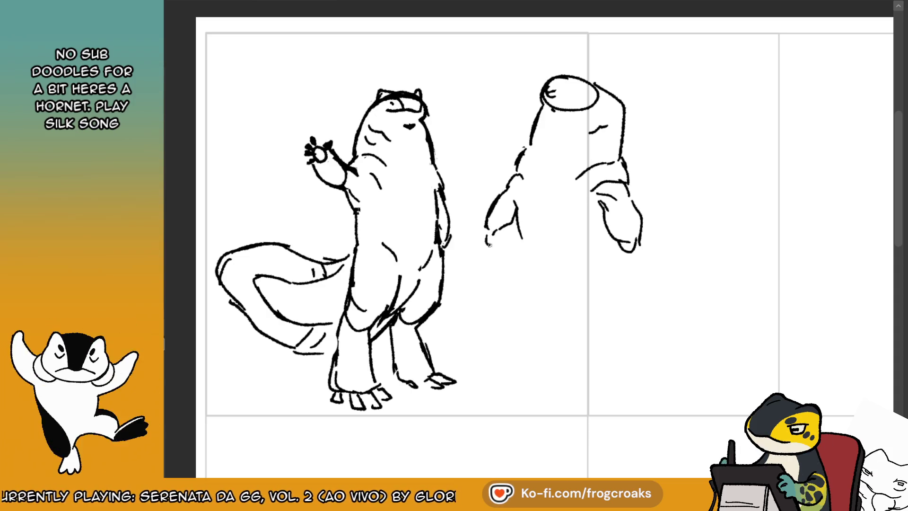
{"action": "key", "text": "ctrl+z"}
{"action": "left_click_drag", "start_coordinate": [617, 242], "coordinate": [624, 250]}
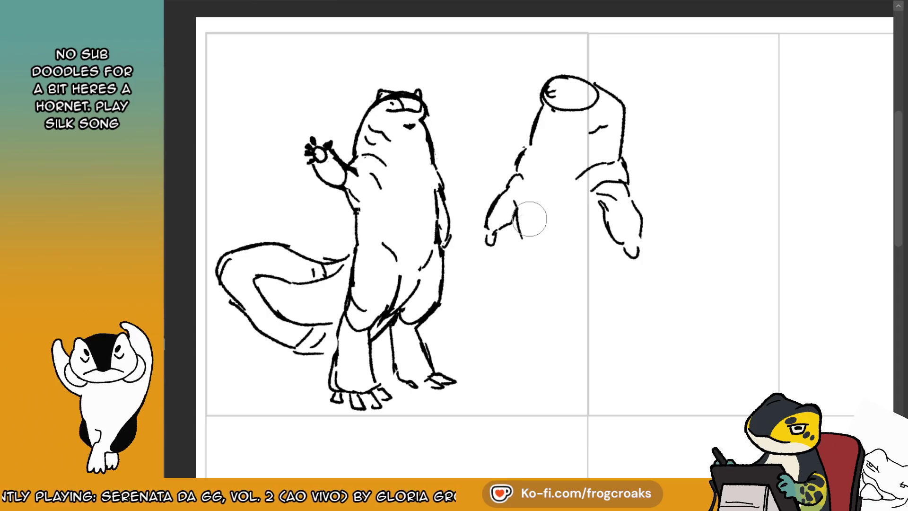
{"action": "key", "text": "ctrl+z"}
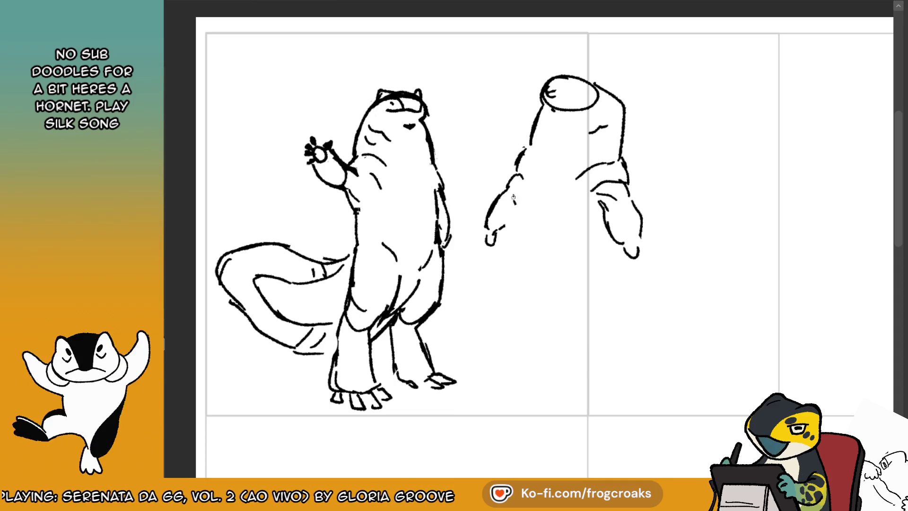
{"action": "mouse_move", "coordinate": [513, 171]}
{"action": "left_mouse_down"}
{"action": "mouse_move", "coordinate": [529, 146]}
{"action": "mouse_move", "coordinate": [509, 178]}
{"action": "left_mouse_up"}
{"action": "mouse_move", "coordinate": [593, 188]}
{"action": "left_mouse_down"}
{"action": "mouse_move", "coordinate": [586, 205]}
{"action": "mouse_move", "coordinate": [599, 163]}
{"action": "left_mouse_up"}
{"action": "left_click_drag", "start_coordinate": [522, 189], "coordinate": [522, 232]}
{"action": "key", "text": "ctrl+z"}
{"action": "left_click_drag", "start_coordinate": [512, 197], "coordinate": [523, 231]}
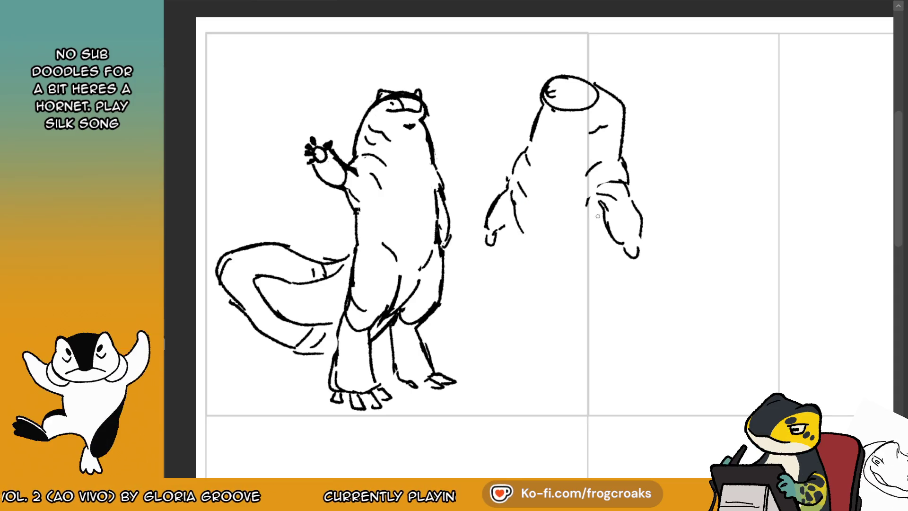
{"action": "key", "text": "ctrl+z"}
{"action": "left_click_drag", "start_coordinate": [596, 222], "coordinate": [583, 247]}
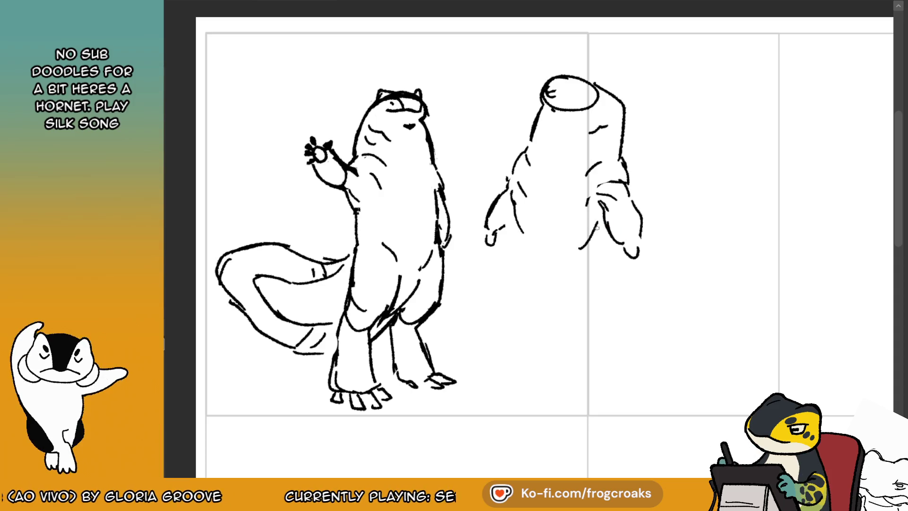
- Close the rounded bottom of the belly and redraw the figure's lower left side
{"action": "left_click_drag", "start_coordinate": [516, 239], "coordinate": [536, 280]}
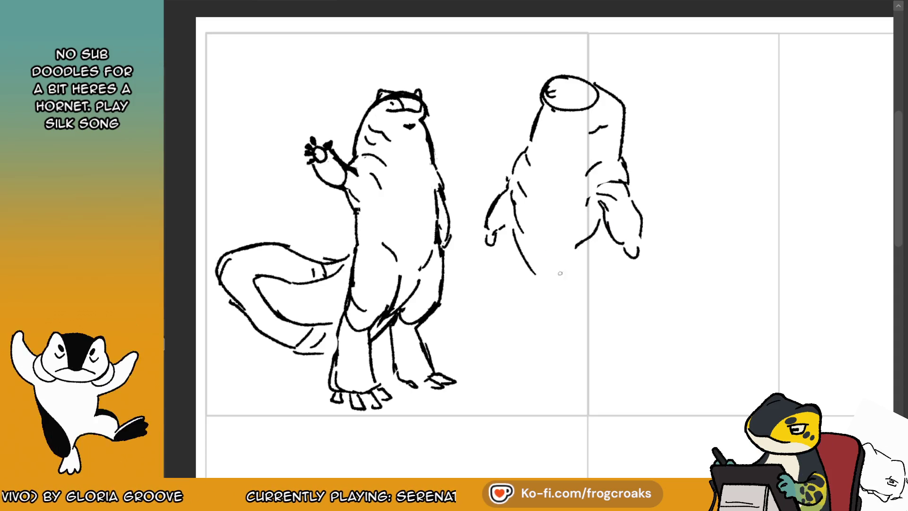
{"action": "left_click_drag", "start_coordinate": [604, 257], "coordinate": [551, 280]}
{"action": "key", "text": "ctrl+z"}
{"action": "left_click_drag", "start_coordinate": [610, 239], "coordinate": [531, 273]}
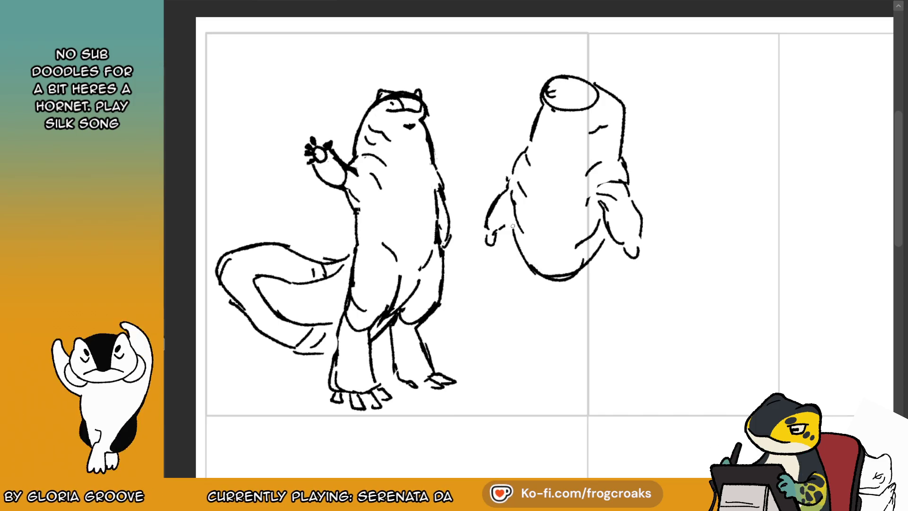
{"action": "left_click_drag", "start_coordinate": [516, 236], "coordinate": [530, 241]}
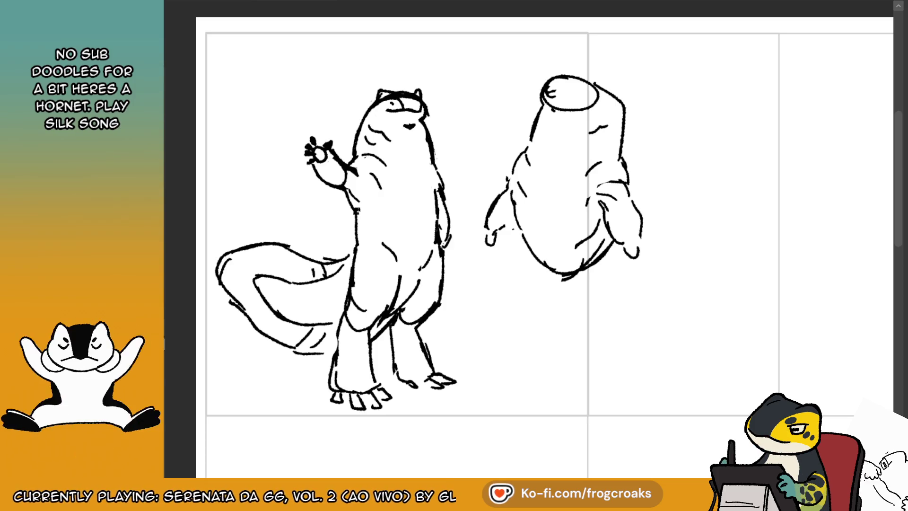
{"action": "mouse_move", "coordinate": [520, 232]}
{"action": "left_mouse_down"}
{"action": "mouse_move", "coordinate": [511, 277]}
{"action": "mouse_move", "coordinate": [551, 310]}
{"action": "left_mouse_up"}
{"action": "mouse_move", "coordinate": [531, 251]}
{"action": "left_mouse_down"}
{"action": "mouse_move", "coordinate": [541, 300]}
{"action": "mouse_move", "coordinate": [583, 227]}
{"action": "mouse_move", "coordinate": [593, 241]}
{"action": "left_mouse_up"}
{"action": "left_click_drag", "start_coordinate": [520, 228], "coordinate": [528, 255]}
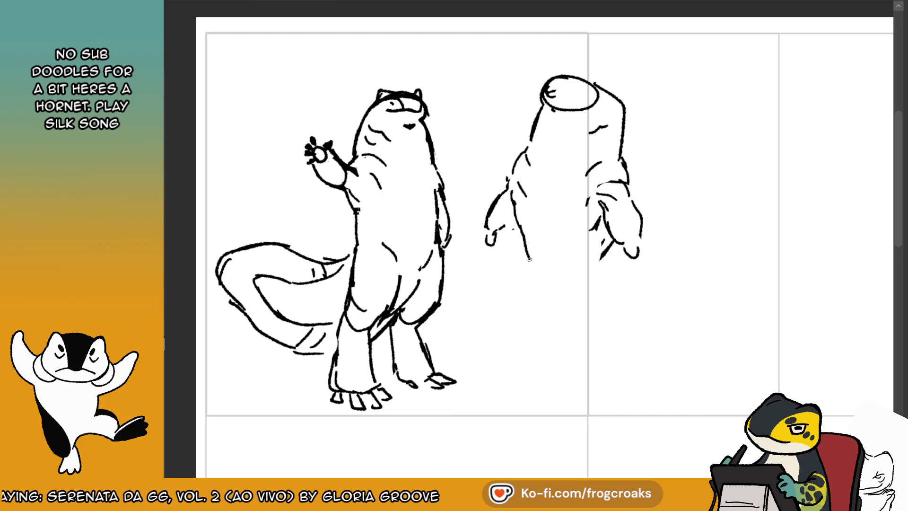
{"action": "mouse_move", "coordinate": [605, 246]}
{"action": "left_mouse_down"}
{"action": "mouse_move", "coordinate": [535, 268]}
{"action": "mouse_move", "coordinate": [522, 263]}
{"action": "mouse_move", "coordinate": [513, 321]}
{"action": "left_mouse_up"}
- Extend the body into walking legs stepping down, with a thicker rear foot line
{"action": "left_click_drag", "start_coordinate": [563, 279], "coordinate": [563, 289]}
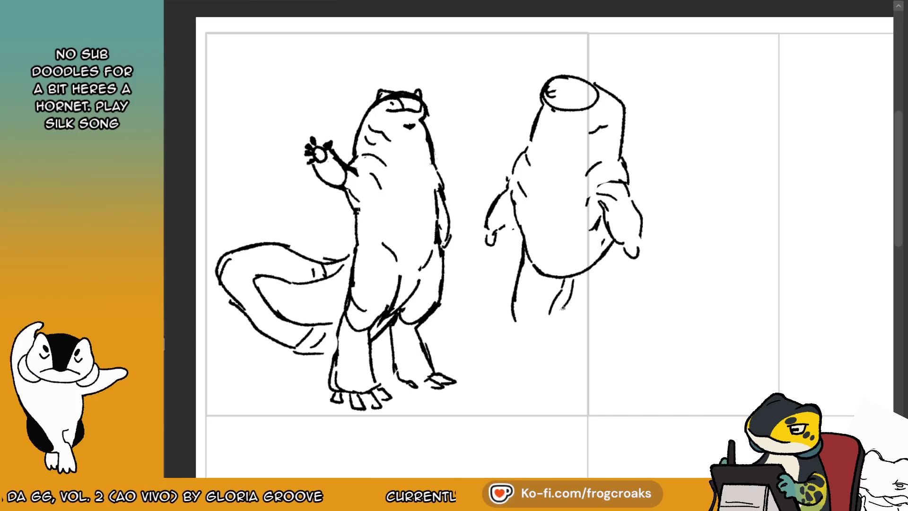
{"action": "mouse_move", "coordinate": [572, 281]}
{"action": "left_mouse_down"}
{"action": "mouse_move", "coordinate": [557, 327]}
{"action": "mouse_move", "coordinate": [544, 321]}
{"action": "mouse_move", "coordinate": [554, 328]}
{"action": "left_mouse_up"}
{"action": "key", "text": "ctrl+z"}
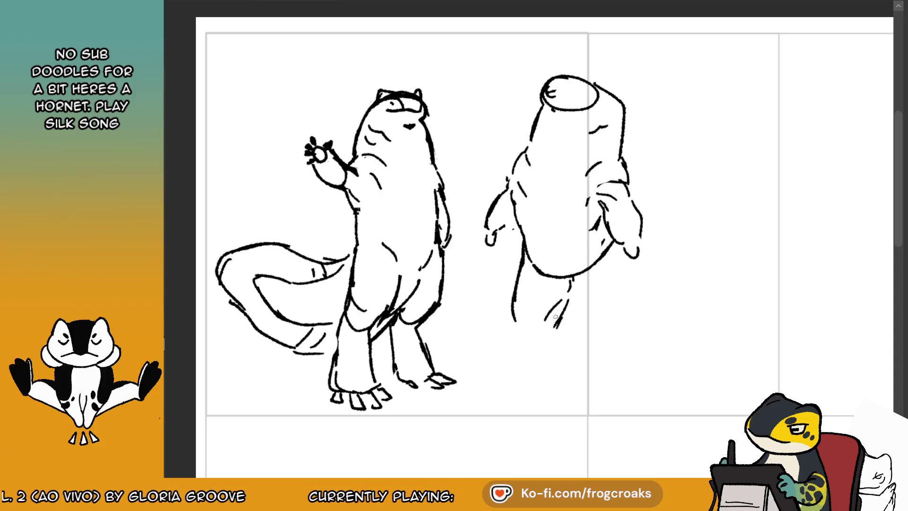
{"action": "mouse_move", "coordinate": [512, 303]}
{"action": "left_mouse_down"}
{"action": "mouse_move", "coordinate": [523, 336]}
{"action": "mouse_move", "coordinate": [559, 337]}
{"action": "mouse_move", "coordinate": [530, 377]}
{"action": "left_mouse_up"}
{"action": "key", "text": "ctrl+z"}
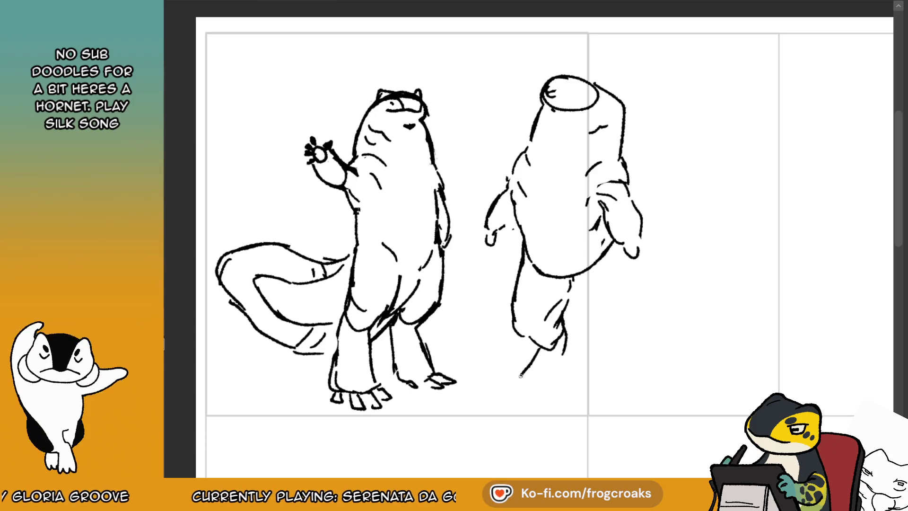
{"action": "key", "text": "ctrl+z"}
{"action": "left_click_drag", "start_coordinate": [565, 359], "coordinate": [562, 396]}
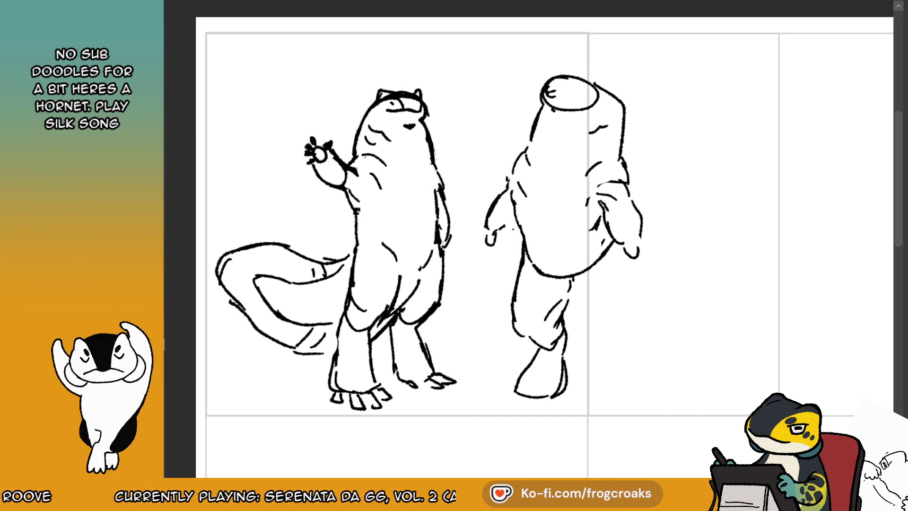
{"action": "mouse_move", "coordinate": [481, 36]}
{"action": "left_mouse_down"}
{"action": "mouse_move", "coordinate": [640, 385]}
{"action": "mouse_move", "coordinate": [685, 428]}
{"action": "left_mouse_up"}
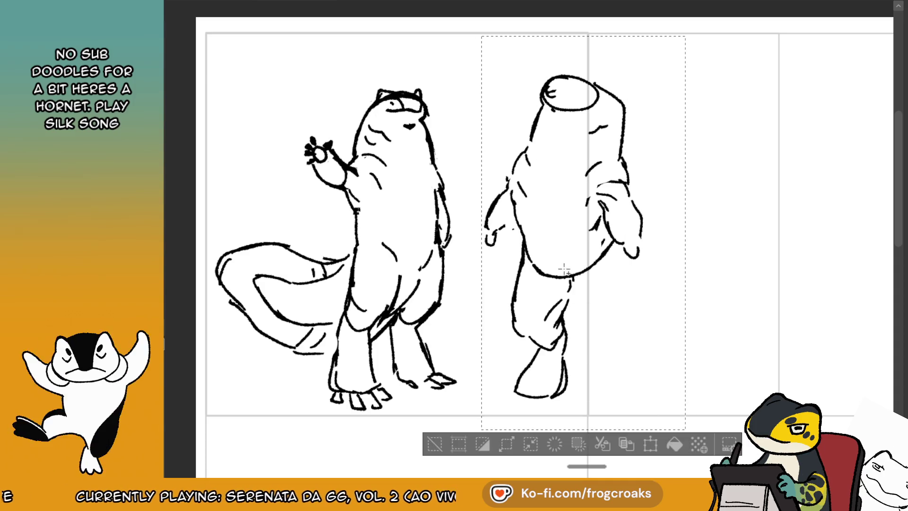
- Shift the hunched figure slightly up-left, then redraw its near arm, shoulder and a body contour
{"action": "left_click_drag", "start_coordinate": [656, 162], "coordinate": [653, 158]}
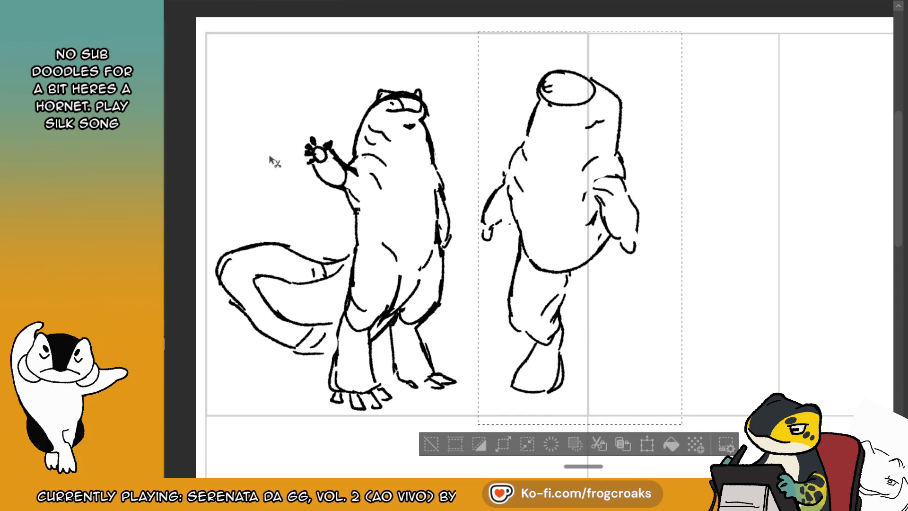
{"action": "left_click", "coordinate": [431, 444]}
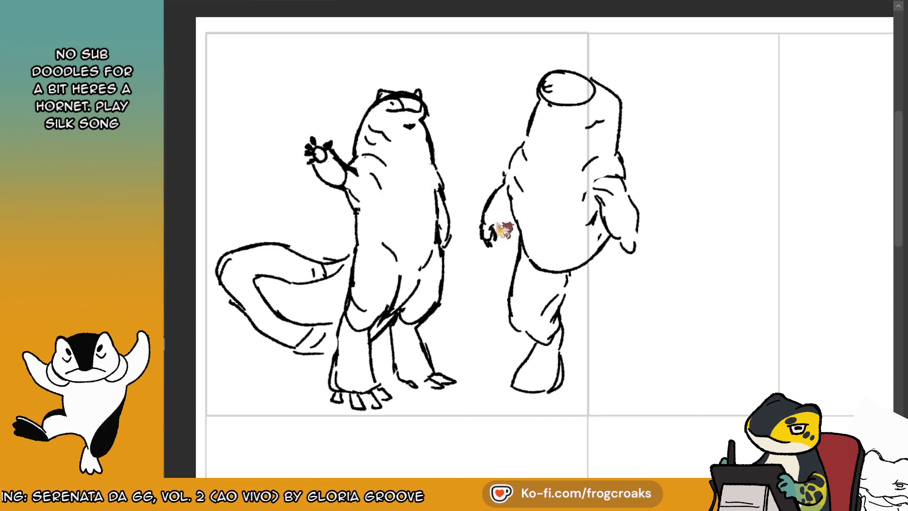
{"action": "mouse_move", "coordinate": [481, 220]}
{"action": "left_mouse_down"}
{"action": "mouse_move", "coordinate": [505, 174]}
{"action": "mouse_move", "coordinate": [487, 177]}
{"action": "mouse_move", "coordinate": [502, 178]}
{"action": "mouse_move", "coordinate": [525, 220]}
{"action": "left_mouse_up"}
{"action": "left_click_drag", "start_coordinate": [510, 181], "coordinate": [520, 219]}
{"action": "key", "text": "ctrl+z"}
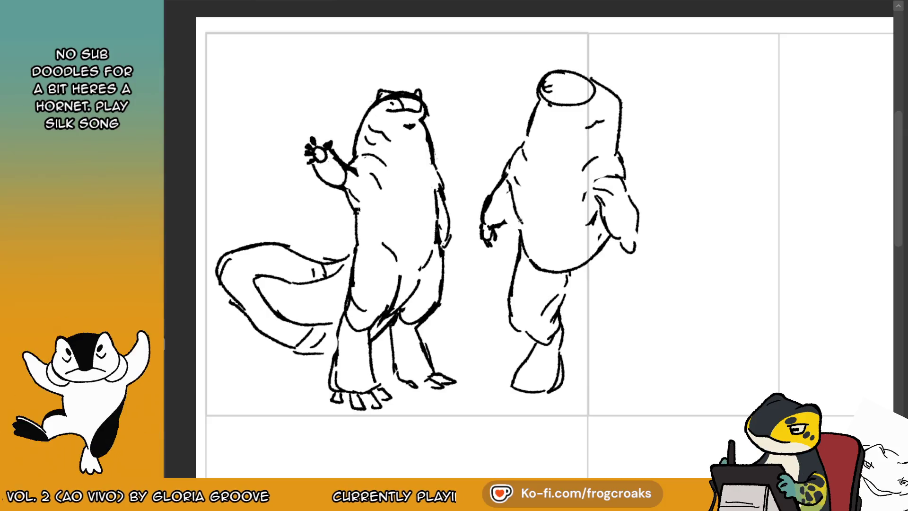
{"action": "left_click_drag", "start_coordinate": [591, 215], "coordinate": [578, 226]}
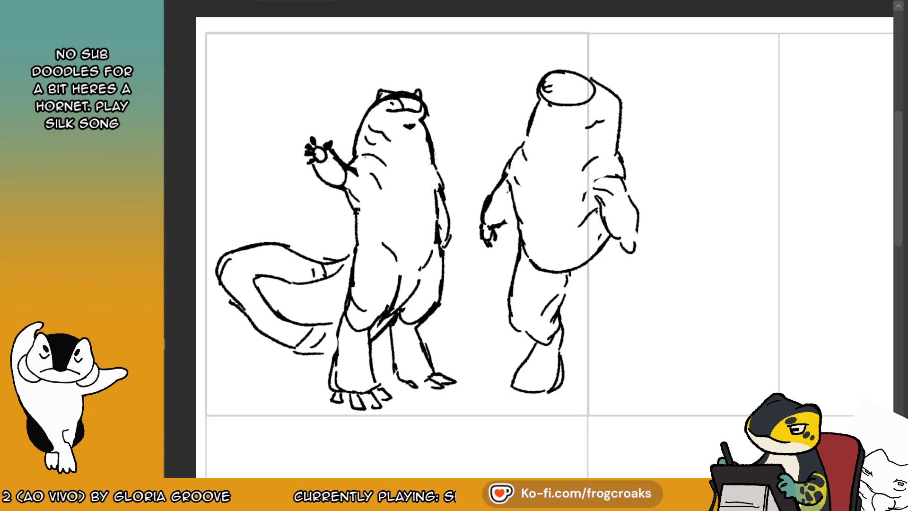
- Erase the hunched figure's far-side arm on a horizontally flipped canvas, then flip it back
{"action": "key", "text": "m"}
{"action": "left_click_drag", "start_coordinate": [425, 236], "coordinate": [449, 184]}
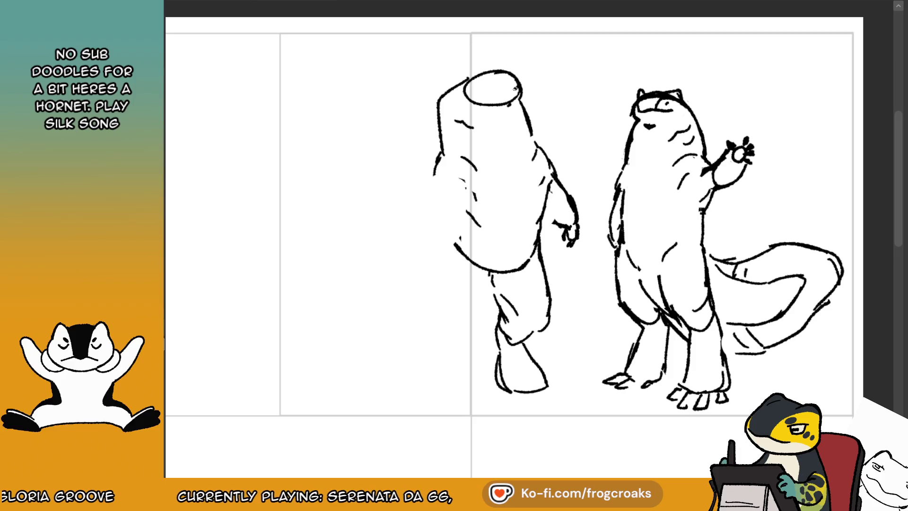
{"action": "key", "text": "m"}
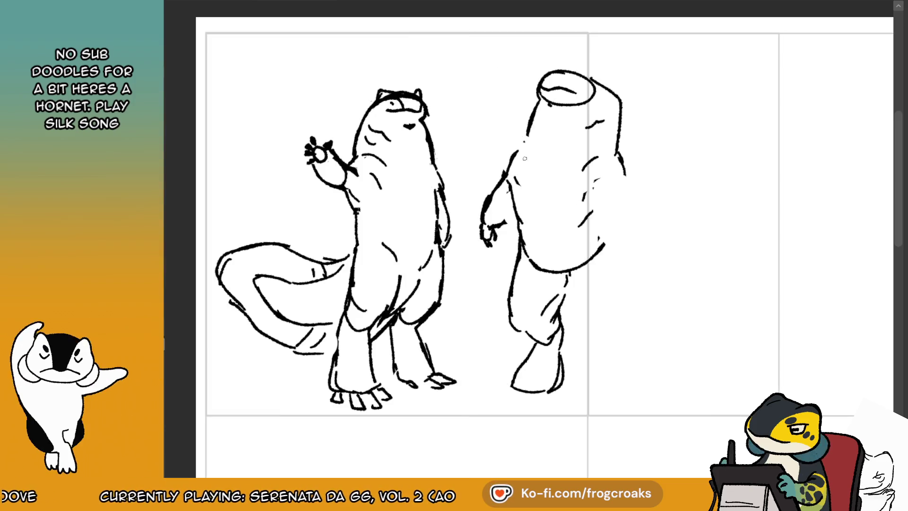
- Erase the old chest and arm strokes and redraw the far arm hanging down the side
{"action": "left_click_drag", "start_coordinate": [576, 115], "coordinate": [550, 143]}
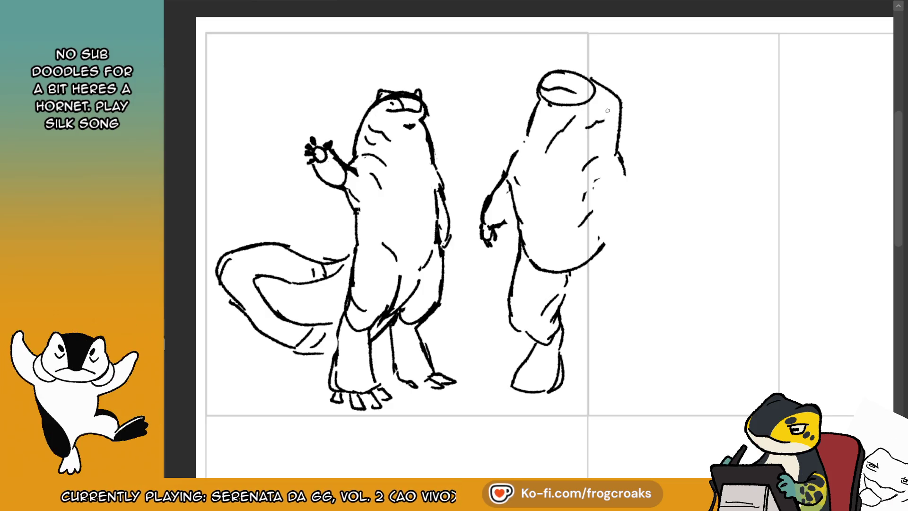
{"action": "key", "text": "e"}
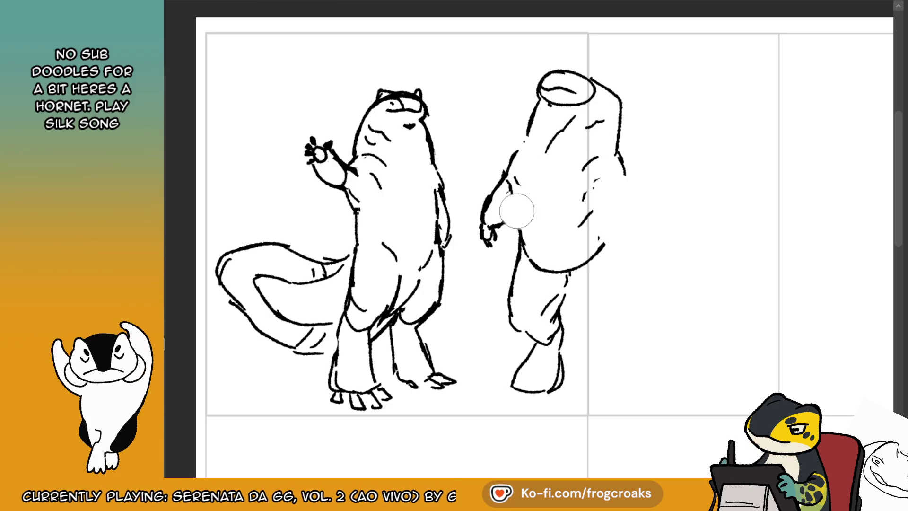
{"action": "left_click_drag", "start_coordinate": [530, 232], "coordinate": [525, 258]}
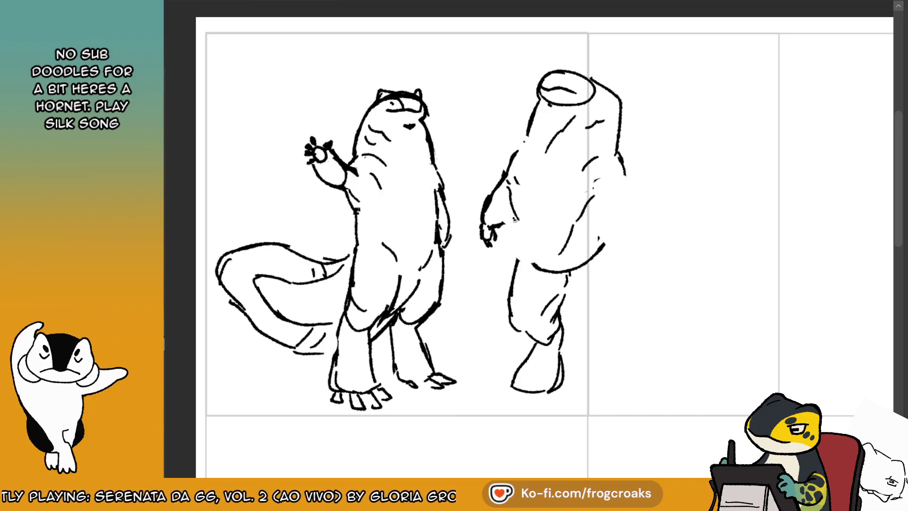
{"action": "mouse_move", "coordinate": [582, 263]}
{"action": "left_mouse_down"}
{"action": "mouse_move", "coordinate": [598, 253]}
{"action": "mouse_move", "coordinate": [599, 195]}
{"action": "mouse_move", "coordinate": [613, 174]}
{"action": "mouse_move", "coordinate": [605, 203]}
{"action": "mouse_move", "coordinate": [619, 226]}
{"action": "left_mouse_up"}
{"action": "key", "text": "ctrl+z"}
{"action": "mouse_move", "coordinate": [604, 196]}
{"action": "left_mouse_down"}
{"action": "mouse_move", "coordinate": [624, 180]}
{"action": "mouse_move", "coordinate": [639, 229]}
{"action": "left_mouse_up"}
{"action": "key", "text": "ctrl+z"}
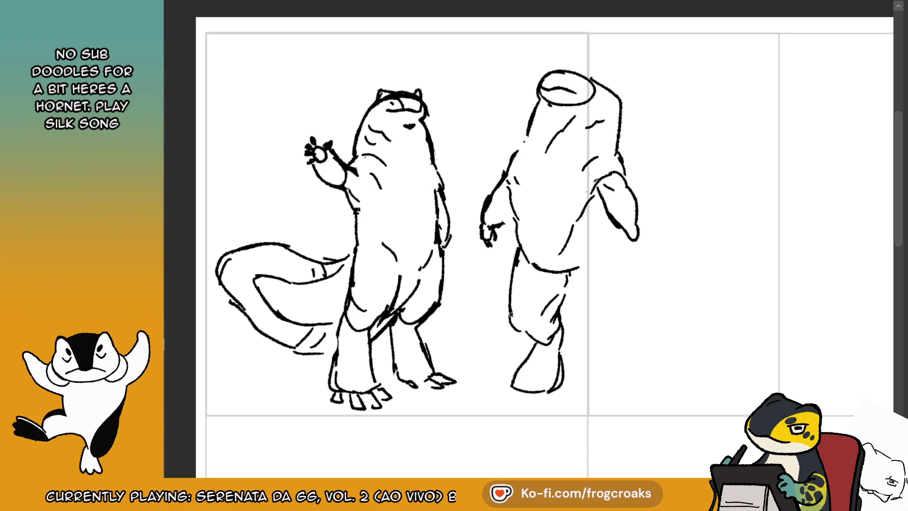
- Erase the hunched figure's knee and lower leg, then try new lower-leg and knee strokes
{"action": "mouse_move", "coordinate": [532, 332]}
{"action": "left_mouse_down"}
{"action": "mouse_move", "coordinate": [558, 338]}
{"action": "mouse_move", "coordinate": [546, 347]}
{"action": "mouse_move", "coordinate": [560, 326]}
{"action": "mouse_move", "coordinate": [517, 371]}
{"action": "mouse_move", "coordinate": [558, 359]}
{"action": "mouse_move", "coordinate": [515, 390]}
{"action": "left_mouse_up"}
{"action": "key", "text": "ctrl+z"}
{"action": "mouse_move", "coordinate": [534, 347]}
{"action": "left_mouse_down"}
{"action": "mouse_move", "coordinate": [517, 386]}
{"action": "mouse_move", "coordinate": [535, 395]}
{"action": "left_mouse_up"}
{"action": "left_click_drag", "start_coordinate": [564, 351], "coordinate": [543, 392]}
{"action": "key", "text": "ctrl+z"}
{"action": "key", "text": "ctrl+z"}
{"action": "key", "text": "ctrl+z"}
{"action": "mouse_move", "coordinate": [563, 291]}
{"action": "left_mouse_down"}
{"action": "mouse_move", "coordinate": [533, 328]}
{"action": "mouse_move", "coordinate": [542, 335]}
{"action": "left_mouse_up"}
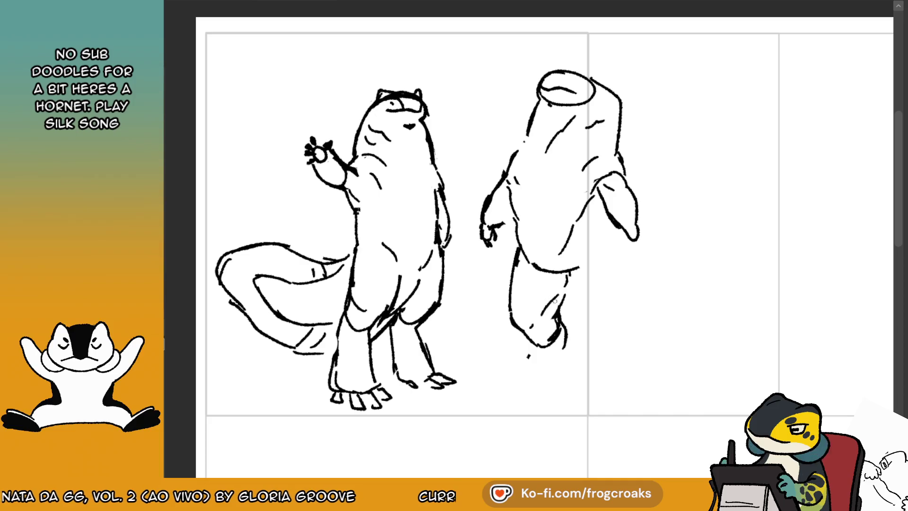
{"action": "key", "text": "ctrl+z"}
- Redraw the curve from belly to knee, the line below the knee, and the back leg's vertical line
{"action": "left_click_drag", "start_coordinate": [532, 264], "coordinate": [578, 308]}
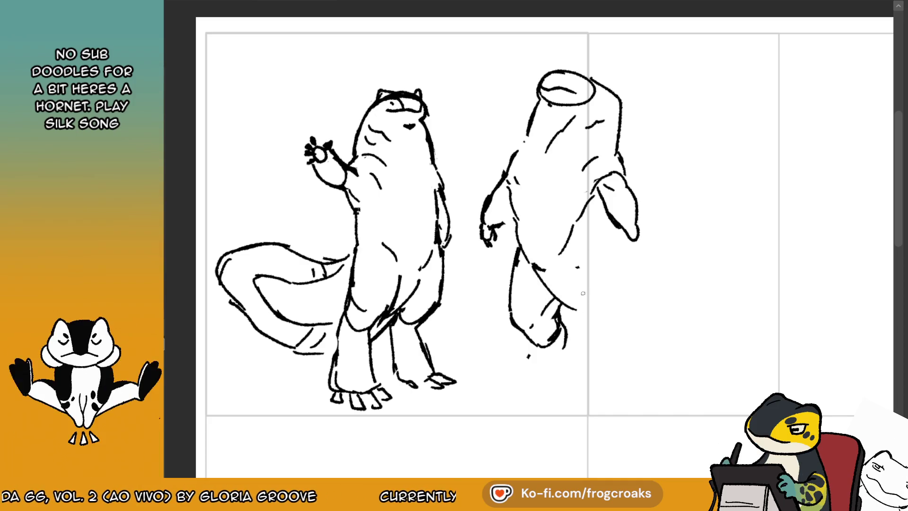
{"action": "key", "text": "ctrl+z"}
{"action": "left_click_drag", "start_coordinate": [532, 266], "coordinate": [569, 305]}
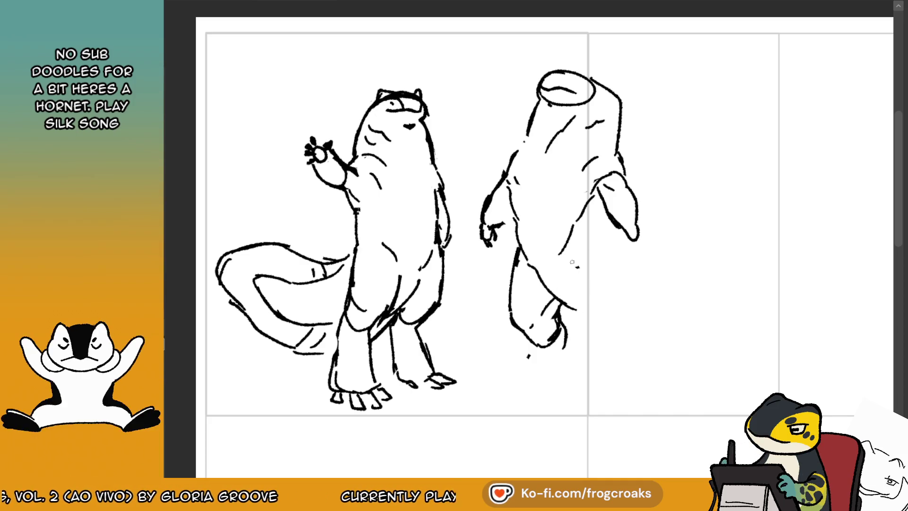
{"action": "left_click_drag", "start_coordinate": [571, 273], "coordinate": [597, 340]}
{"action": "key", "text": "ctrl+z"}
{"action": "key", "text": "ctrl+z"}
{"action": "left_click_drag", "start_coordinate": [573, 266], "coordinate": [595, 327]}
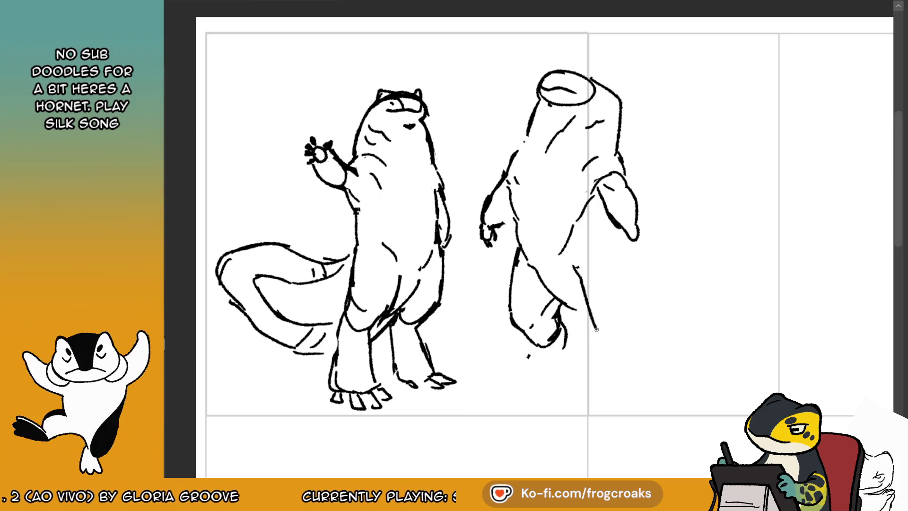
{"action": "key", "text": "ctrl+z"}
{"action": "mouse_move", "coordinate": [617, 257]}
{"action": "left_mouse_down"}
{"action": "mouse_move", "coordinate": [629, 315]}
{"action": "mouse_move", "coordinate": [600, 328]}
{"action": "mouse_move", "coordinate": [591, 304]}
{"action": "left_mouse_up"}
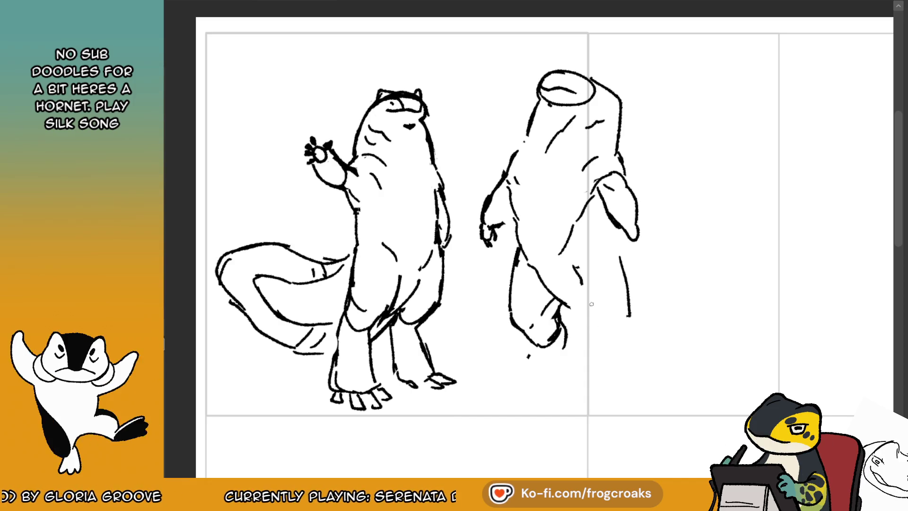
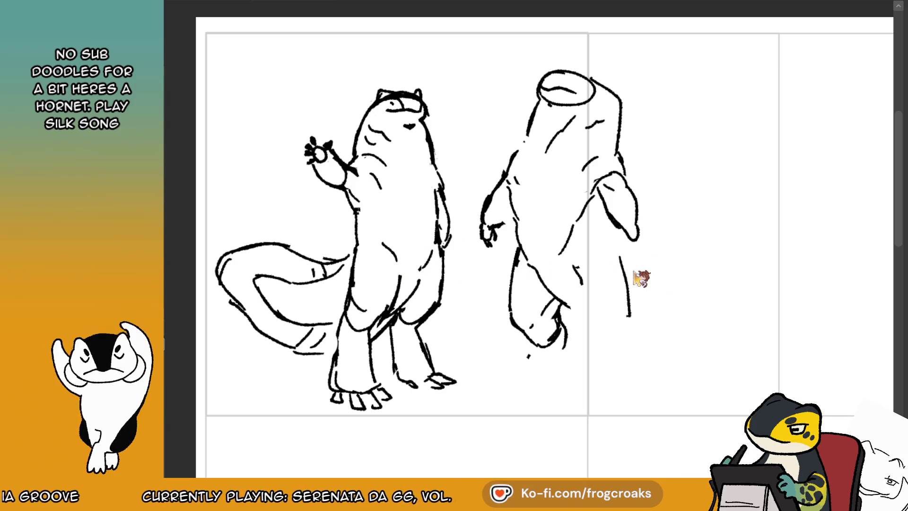
- Switch to the comic page document and zoom in and out to look over its speech-bubble panels
{"action": "key", "text": "ctrl+Tab"}
{"action": "scroll", "coordinate": [617, 108], "scroll_direction": "up", "scroll_amount": 5}
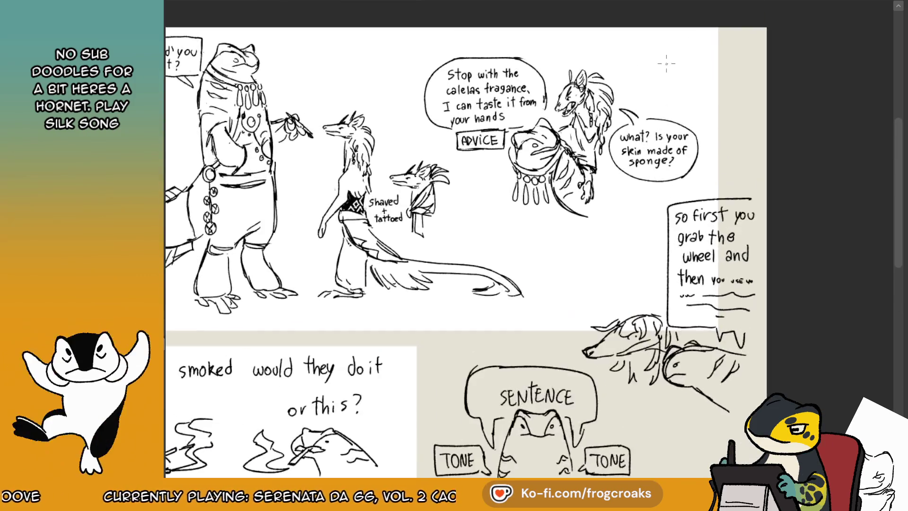
{"action": "scroll", "coordinate": [616, 108], "scroll_direction": "up", "scroll_amount": 4}
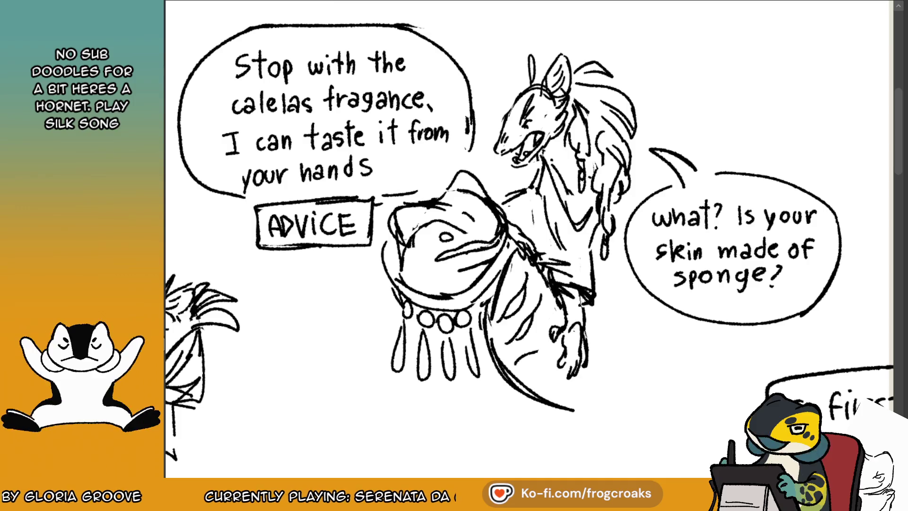
{"action": "scroll", "coordinate": [472, 109], "scroll_direction": "down", "scroll_amount": 5}
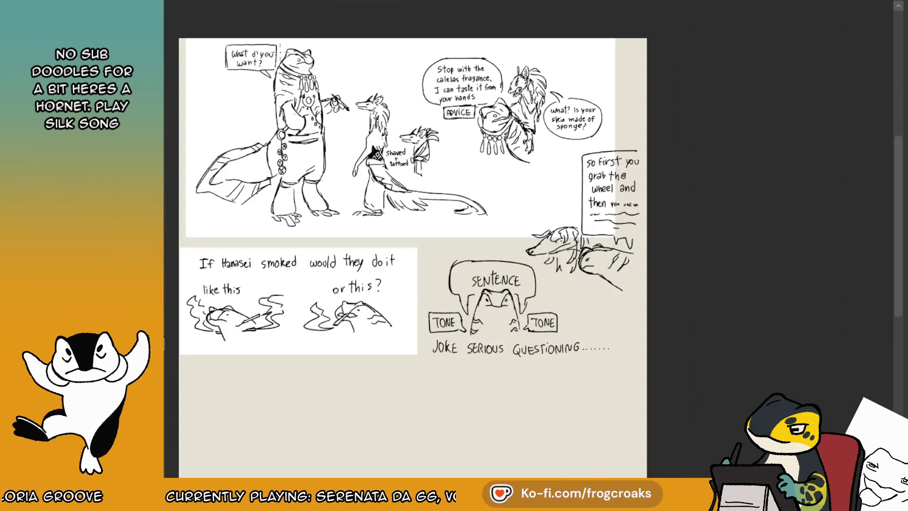
{"action": "scroll", "coordinate": [240, 64], "scroll_direction": "up", "scroll_amount": 5}
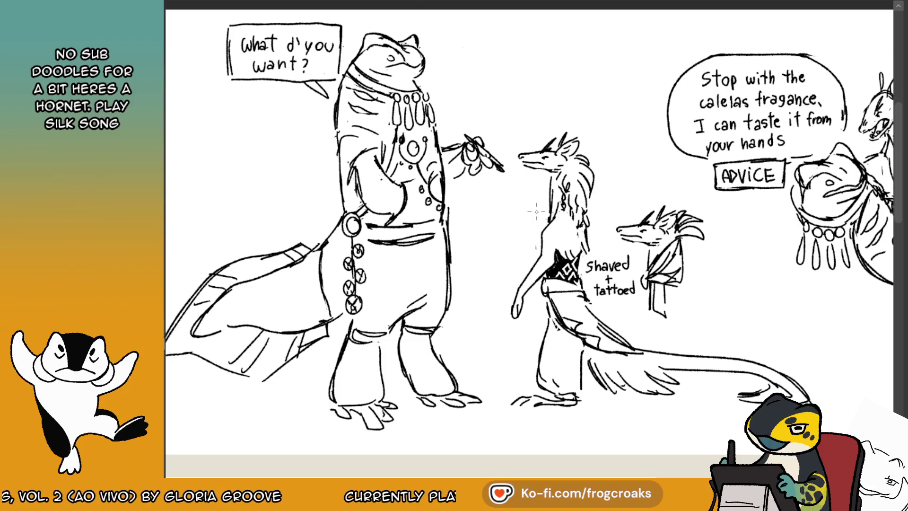
{"action": "scroll", "coordinate": [539, 141], "scroll_direction": "down", "scroll_amount": 2}
{"action": "scroll", "coordinate": [505, 100], "scroll_direction": "down", "scroll_amount": 2}
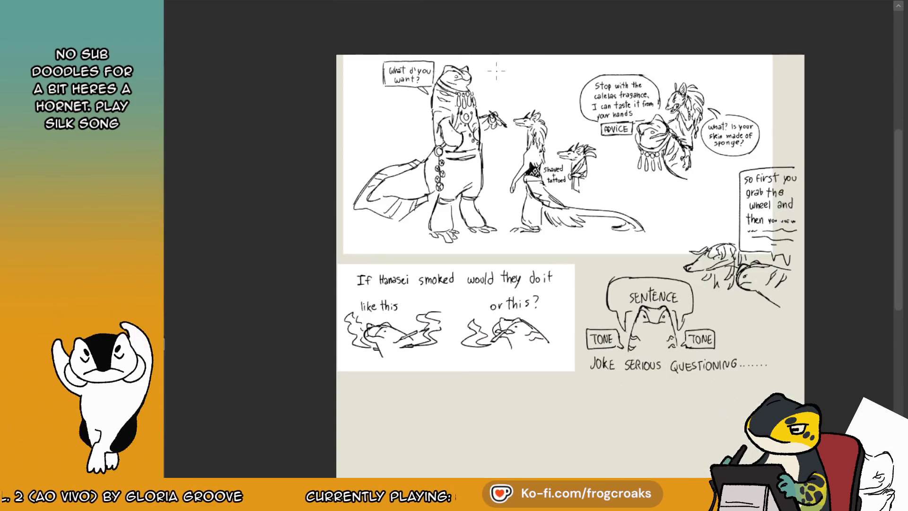
- Zoom around the comic page, then switch back to the two-creature sketch document
{"action": "scroll", "coordinate": [456, 276], "scroll_direction": "up", "scroll_amount": 2}
{"action": "scroll", "coordinate": [402, 284], "scroll_direction": "up", "scroll_amount": 2}
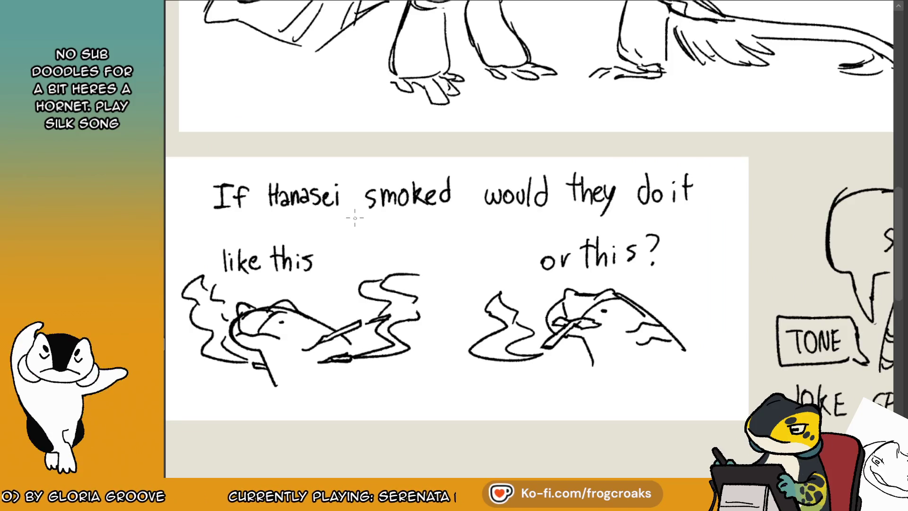
{"action": "scroll", "coordinate": [354, 215], "scroll_direction": "down", "scroll_amount": 5}
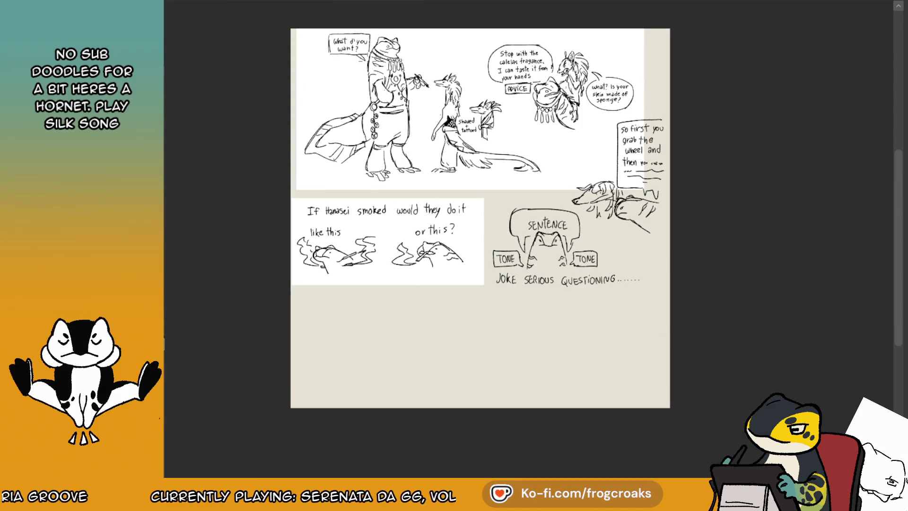
{"action": "scroll", "coordinate": [588, 249], "scroll_direction": "up", "scroll_amount": 3}
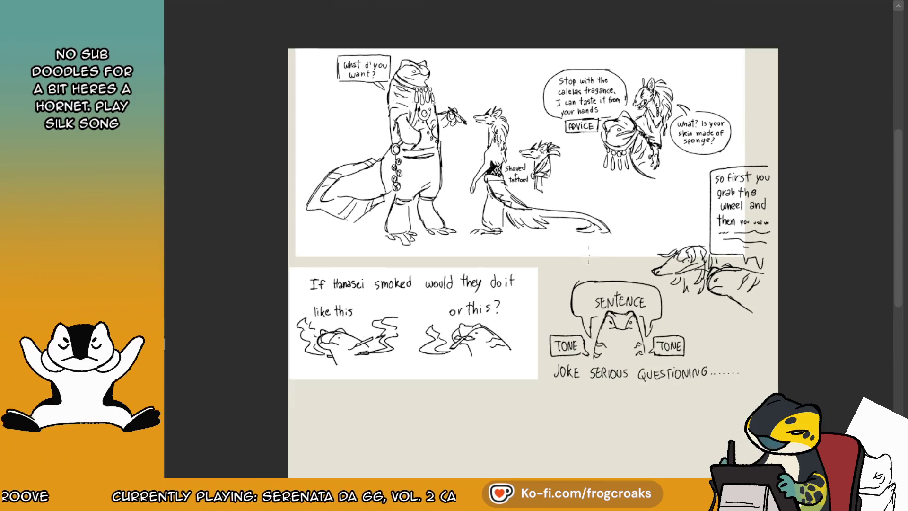
{"action": "scroll", "coordinate": [558, 116], "scroll_direction": "up", "scroll_amount": 2}
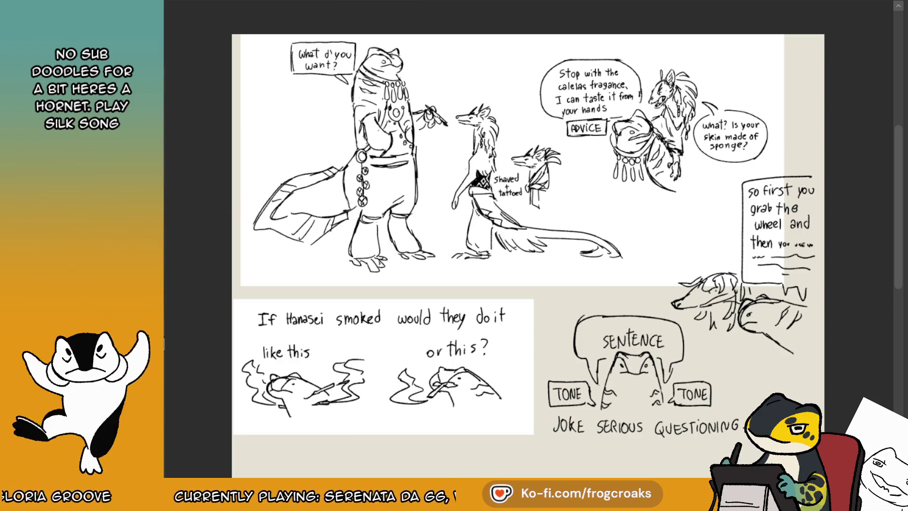
{"action": "left_click", "coordinate": [302, 1]}
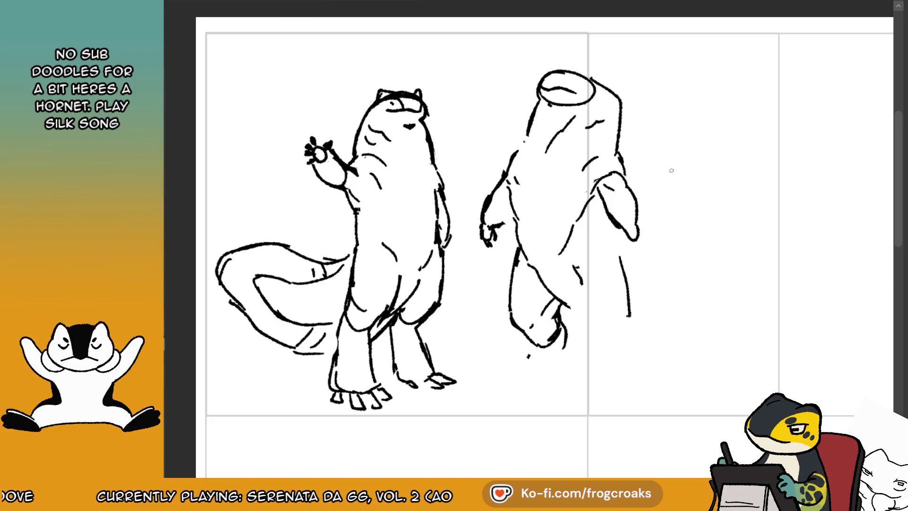
- Erase the stray arm tip and redraw the back-view creature's side outline and belly stroke
{"action": "scroll", "coordinate": [671, 170], "scroll_direction": "down", "scroll_amount": 2}
{"action": "scroll", "coordinate": [662, 172], "scroll_direction": "up", "scroll_amount": 2}
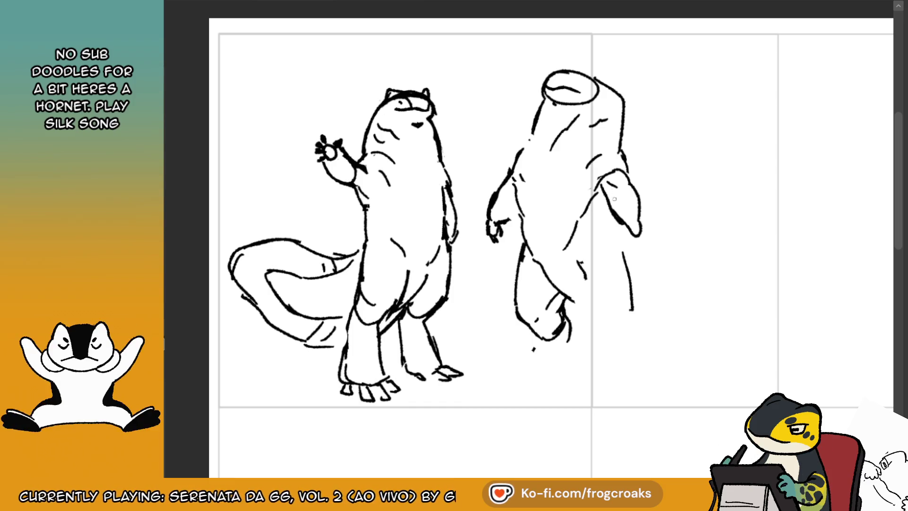
{"action": "mouse_move", "coordinate": [636, 234]}
{"action": "left_mouse_down"}
{"action": "mouse_move", "coordinate": [623, 234]}
{"action": "mouse_move", "coordinate": [641, 237]}
{"action": "left_mouse_up"}
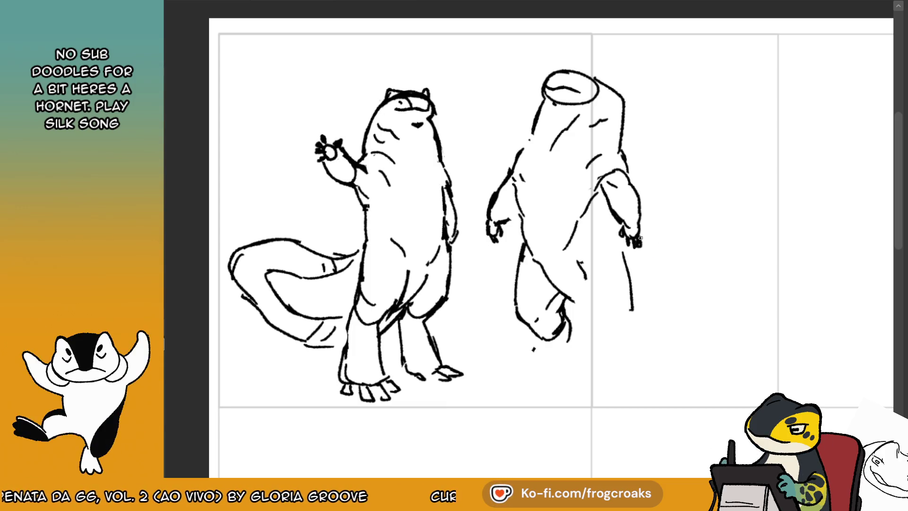
{"action": "left_click_drag", "start_coordinate": [520, 168], "coordinate": [491, 201]}
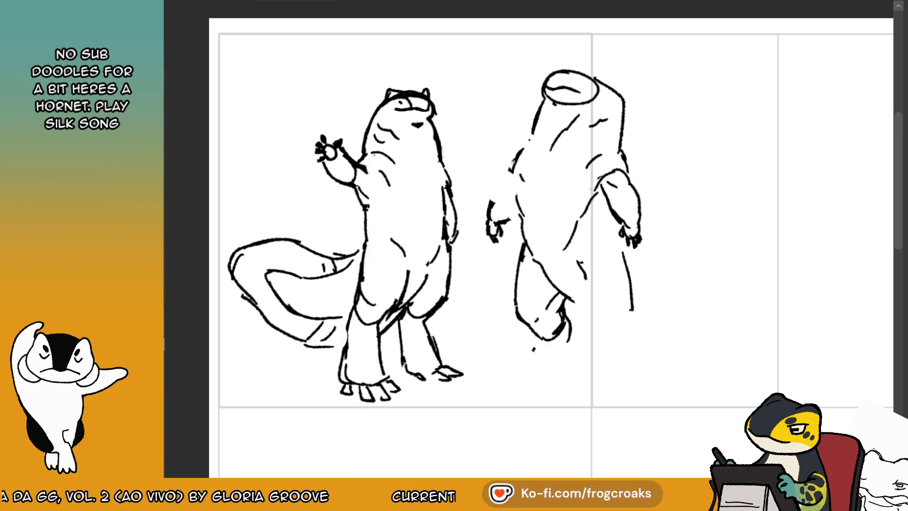
{"action": "mouse_move", "coordinate": [514, 171]}
{"action": "left_mouse_down"}
{"action": "mouse_move", "coordinate": [494, 198]}
{"action": "mouse_move", "coordinate": [524, 223]}
{"action": "left_mouse_up"}
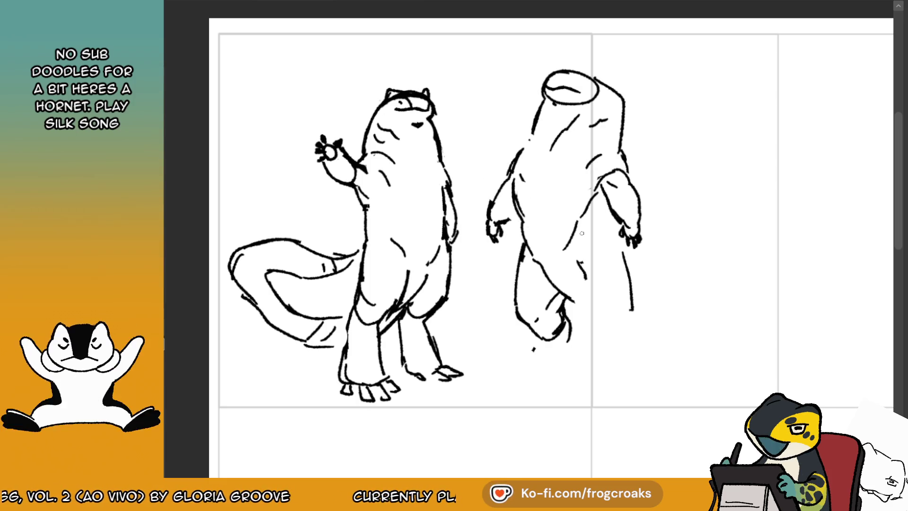
{"action": "left_click_drag", "start_coordinate": [583, 266], "coordinate": [586, 280]}
{"action": "mouse_move", "coordinate": [590, 240]}
{"action": "left_mouse_down"}
{"action": "mouse_move", "coordinate": [580, 259]}
{"action": "mouse_move", "coordinate": [590, 320]}
{"action": "mouse_move", "coordinate": [608, 335]}
{"action": "mouse_move", "coordinate": [622, 307]}
{"action": "left_mouse_up"}
- Redraw the bottom and outline of the creature's leg on the mirrored canvas
{"action": "key", "text": "ctrl+z"}
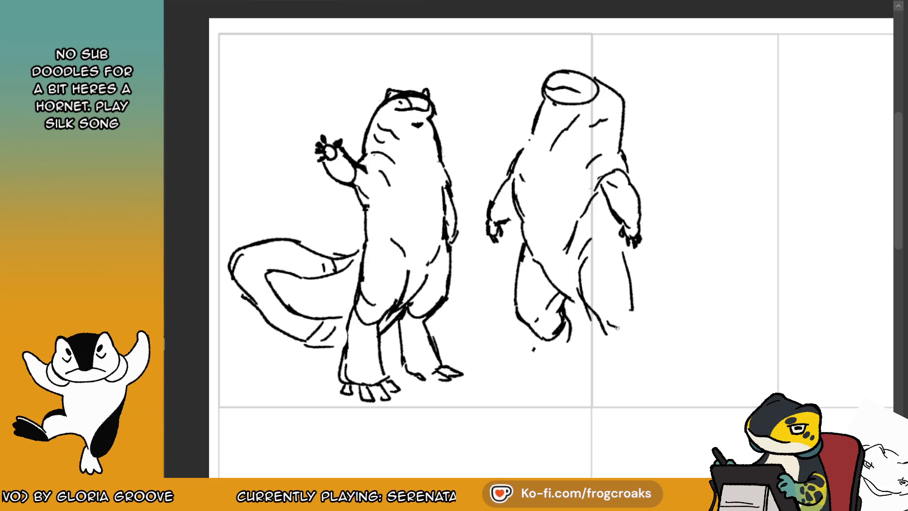
{"action": "mouse_move", "coordinate": [612, 337]}
{"action": "left_mouse_down"}
{"action": "mouse_move", "coordinate": [633, 297]}
{"action": "mouse_move", "coordinate": [606, 333]}
{"action": "left_mouse_up"}
{"action": "key", "text": "ctrl+z"}
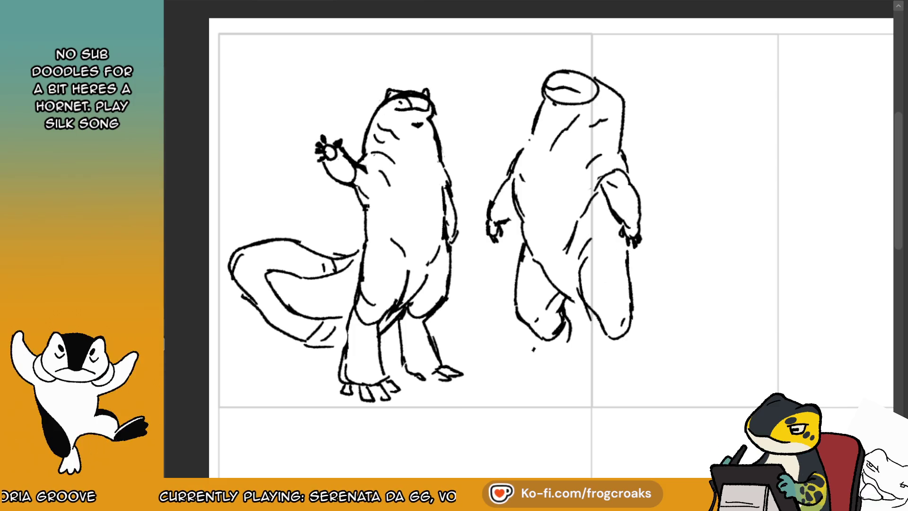
{"action": "key", "text": "m"}
{"action": "left_click_drag", "start_coordinate": [427, 336], "coordinate": [453, 331]}
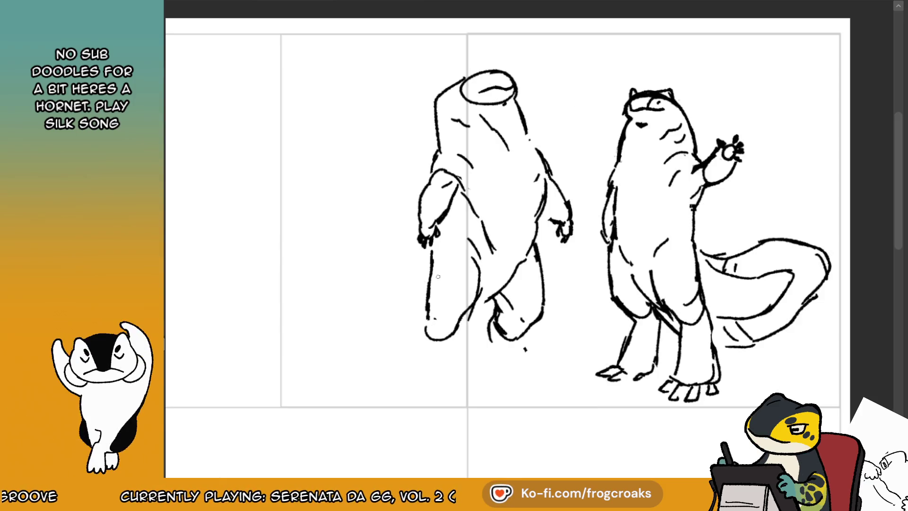
{"action": "left_click_drag", "start_coordinate": [436, 254], "coordinate": [426, 302]}
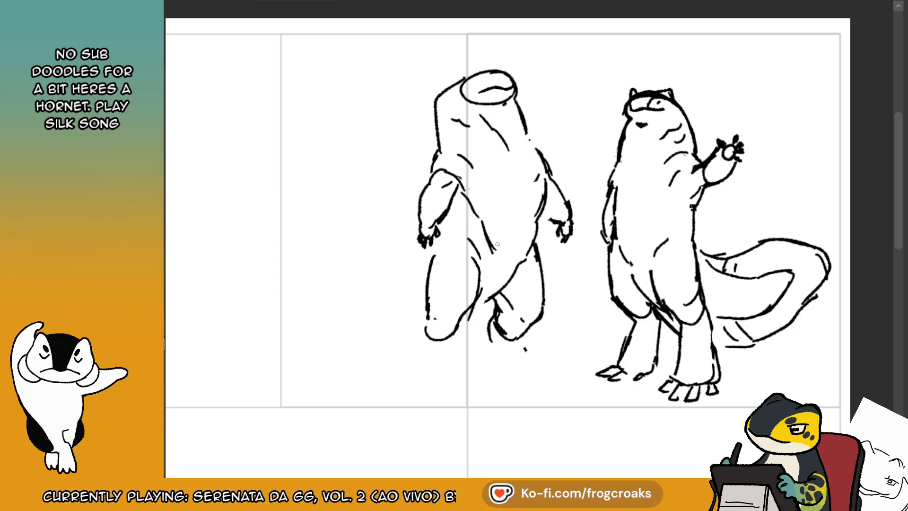
{"action": "key", "text": "m"}
- Erase the old lower leg and foot and redraw bolder strokes down the creature's side and leg
{"action": "mouse_move", "coordinate": [628, 284]}
{"action": "left_mouse_down"}
{"action": "mouse_move", "coordinate": [622, 336]}
{"action": "mouse_move", "coordinate": [588, 298]}
{"action": "mouse_move", "coordinate": [582, 307]}
{"action": "mouse_move", "coordinate": [613, 339]}
{"action": "mouse_move", "coordinate": [629, 328]}
{"action": "mouse_move", "coordinate": [614, 343]}
{"action": "left_mouse_up"}
{"action": "left_click_drag", "start_coordinate": [630, 272], "coordinate": [622, 309]}
{"action": "mouse_move", "coordinate": [586, 265]}
{"action": "left_mouse_down"}
{"action": "mouse_move", "coordinate": [590, 304]}
{"action": "mouse_move", "coordinate": [579, 331]}
{"action": "mouse_move", "coordinate": [574, 289]}
{"action": "mouse_move", "coordinate": [586, 318]}
{"action": "mouse_move", "coordinate": [628, 330]}
{"action": "left_mouse_up"}
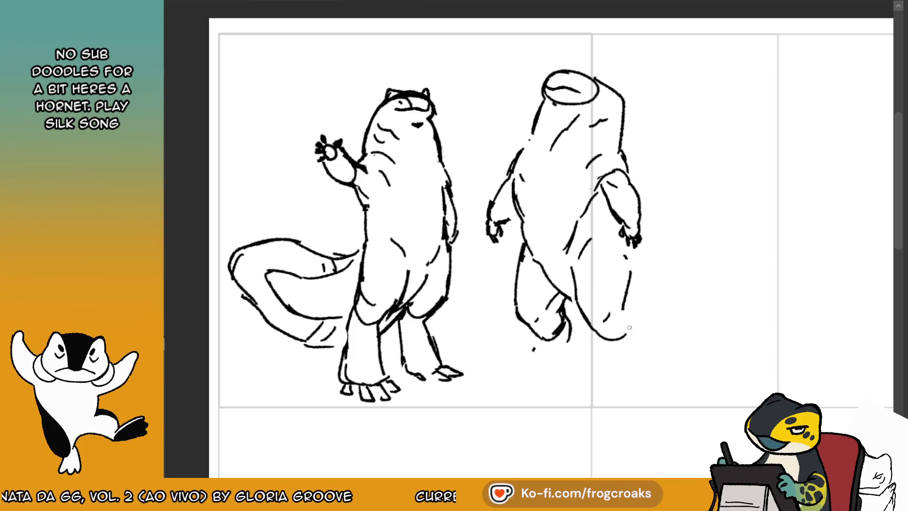
{"action": "key", "text": "ctrl+z"}
{"action": "left_click_drag", "start_coordinate": [581, 307], "coordinate": [618, 323]}
{"action": "key", "text": "ctrl+z"}
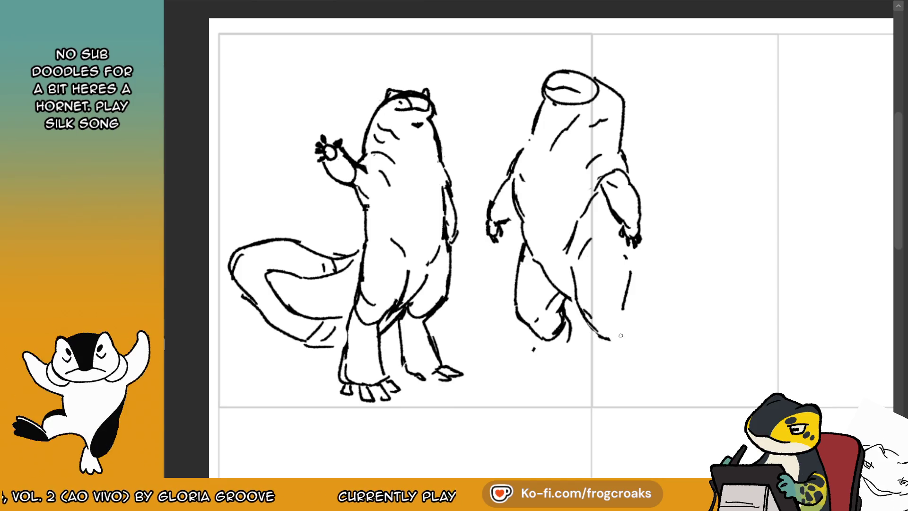
{"action": "key", "text": "ctrl+z"}
{"action": "left_click_drag", "start_coordinate": [625, 265], "coordinate": [623, 333]}
{"action": "key", "text": "ctrl+z"}
{"action": "mouse_move", "coordinate": [625, 295]}
{"action": "left_mouse_down"}
{"action": "mouse_move", "coordinate": [623, 332]}
{"action": "mouse_move", "coordinate": [609, 339]}
{"action": "mouse_move", "coordinate": [623, 336]}
{"action": "left_mouse_up"}
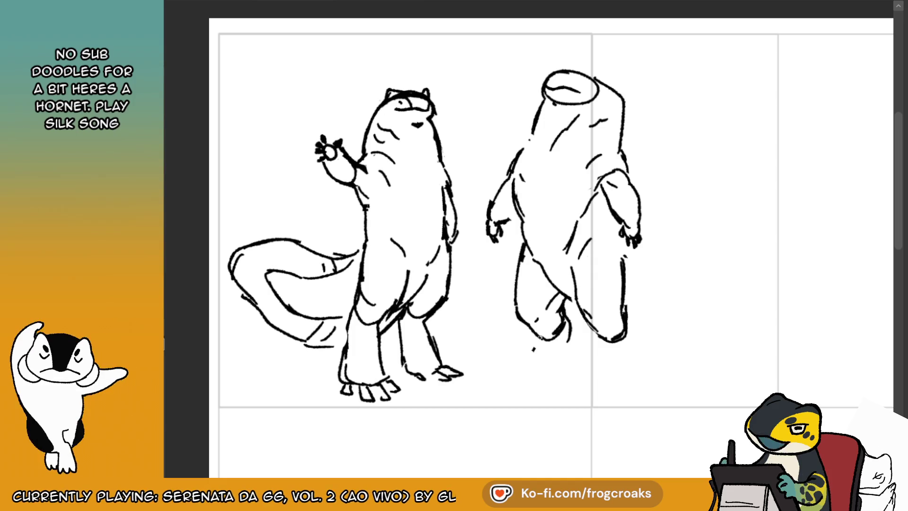
- Undo the short stroke drawn below the foot
{"action": "key", "text": "ctrl+z"}
- Extend the back-view creature's lower legs into feet, redoing the right foot base
{"action": "left_click_drag", "start_coordinate": [541, 339], "coordinate": [516, 378]}
{"action": "left_click_drag", "start_coordinate": [569, 334], "coordinate": [539, 383]}
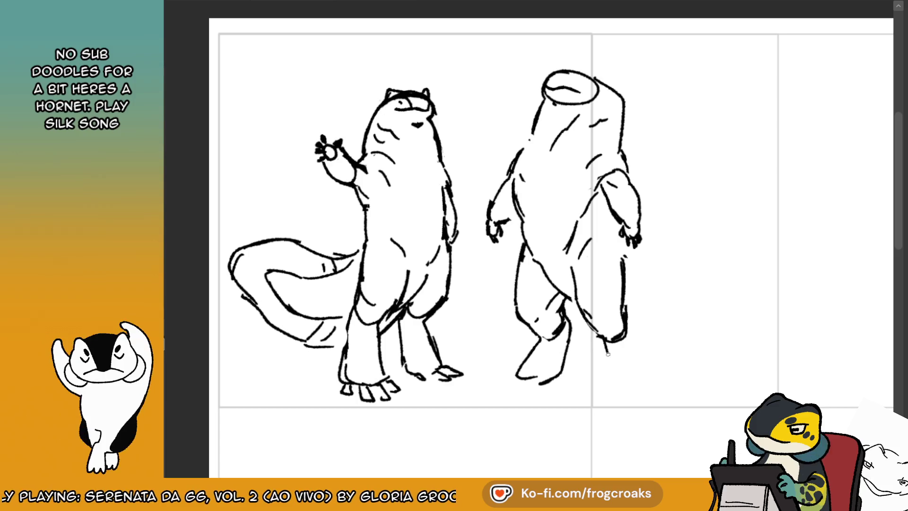
{"action": "left_click_drag", "start_coordinate": [629, 326], "coordinate": [636, 362]}
{"action": "mouse_move", "coordinate": [612, 371]}
{"action": "left_mouse_down"}
{"action": "mouse_move", "coordinate": [605, 350]}
{"action": "mouse_move", "coordinate": [598, 376]}
{"action": "mouse_move", "coordinate": [615, 400]}
{"action": "mouse_move", "coordinate": [643, 395]}
{"action": "left_mouse_up"}
{"action": "key", "text": "ctrl+z"}
{"action": "key", "text": "ctrl+z"}
{"action": "left_click_drag", "start_coordinate": [636, 337], "coordinate": [639, 386]}
{"action": "key", "text": "ctrl+z"}
{"action": "key", "text": "ctrl+z"}
{"action": "key", "text": "ctrl+z"}
{"action": "left_click_drag", "start_coordinate": [622, 355], "coordinate": [644, 389]}
{"action": "key", "text": "ctrl+z"}
{"action": "left_click_drag", "start_coordinate": [643, 389], "coordinate": [637, 351]}
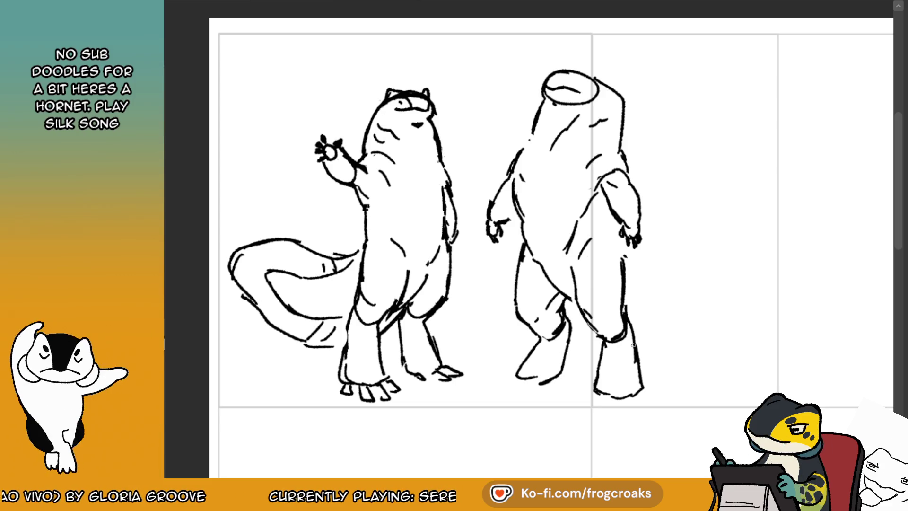
- Sketch clawed toes on both feet and outline the right leg
{"action": "left_click_drag", "start_coordinate": [501, 378], "coordinate": [535, 384]}
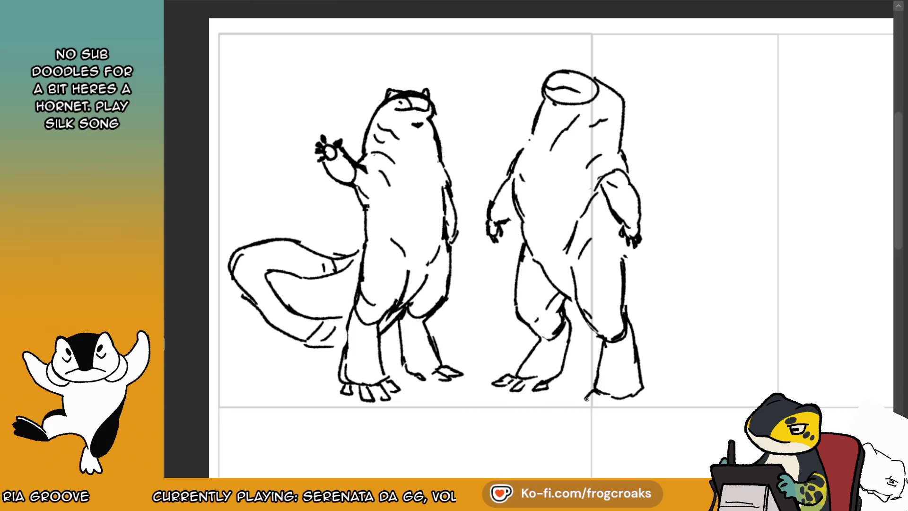
{"action": "mouse_move", "coordinate": [619, 398]}
{"action": "left_mouse_down"}
{"action": "mouse_move", "coordinate": [632, 409]}
{"action": "mouse_move", "coordinate": [649, 401]}
{"action": "left_mouse_up"}
{"action": "left_click_drag", "start_coordinate": [639, 349], "coordinate": [651, 391]}
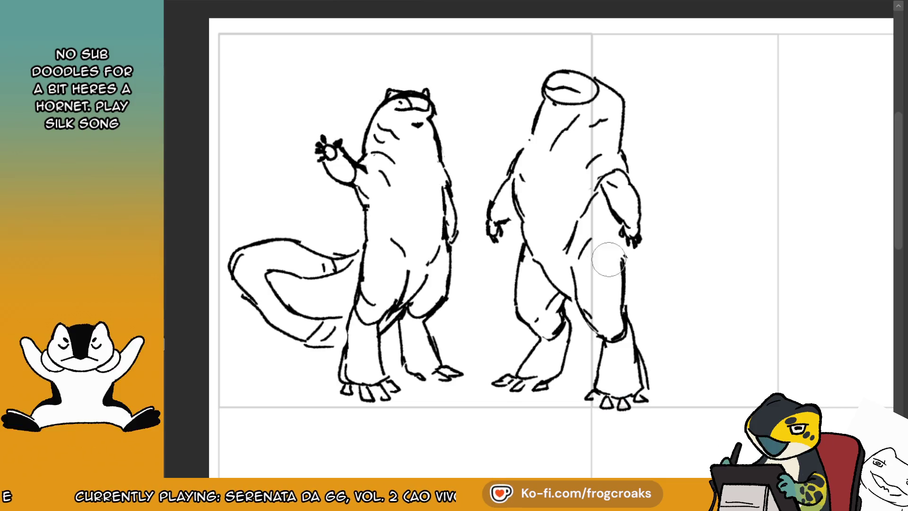
- Draw the tail's upper outline sweeping from the creature's back to a curled tip
{"action": "left_click_drag", "start_coordinate": [634, 310], "coordinate": [737, 306]}
{"action": "key", "text": "ctrl+z"}
{"action": "left_click_drag", "start_coordinate": [627, 312], "coordinate": [719, 305]}
{"action": "mouse_move", "coordinate": [646, 261]}
{"action": "left_mouse_down"}
{"action": "mouse_move", "coordinate": [728, 289]}
{"action": "mouse_move", "coordinate": [703, 265]}
{"action": "mouse_move", "coordinate": [743, 314]}
{"action": "mouse_move", "coordinate": [736, 296]}
{"action": "left_mouse_up"}
{"action": "key", "text": "ctrl+z"}
{"action": "key", "text": "ctrl+z"}
{"action": "mouse_move", "coordinate": [636, 250]}
{"action": "left_mouse_down"}
{"action": "mouse_move", "coordinate": [700, 264]}
{"action": "mouse_move", "coordinate": [723, 294]}
{"action": "left_mouse_up"}
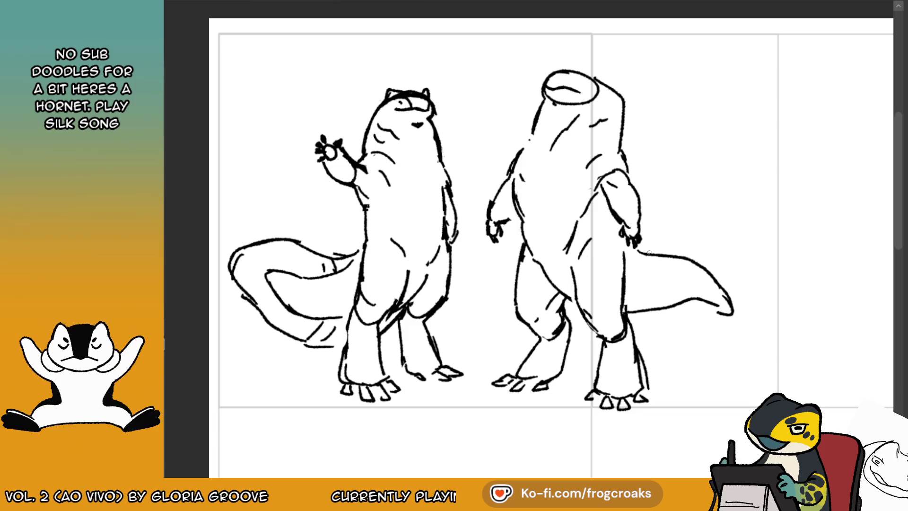
- Trim the tail's lower outline near the tip and add fin strokes with slanted hatching
{"action": "key", "text": "e"}
{"action": "left_click_drag", "start_coordinate": [685, 303], "coordinate": [711, 312]}
{"action": "key", "text": "e"}
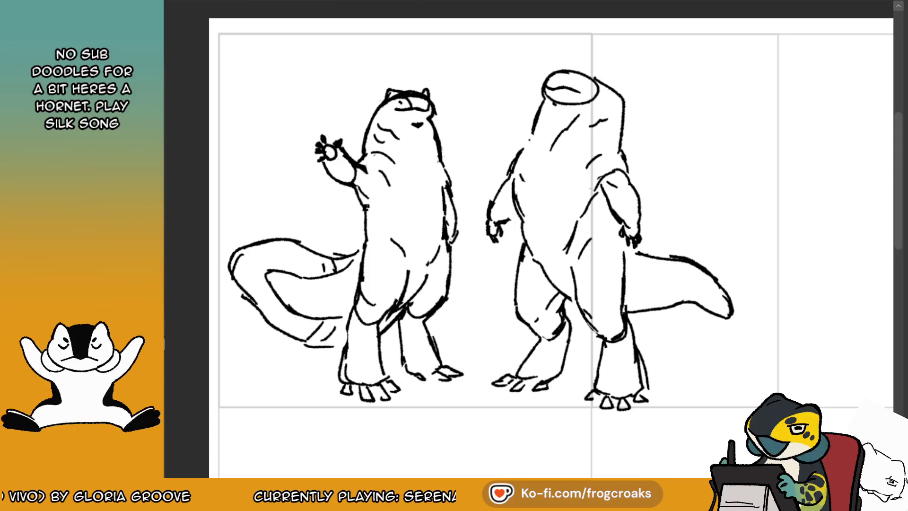
{"action": "key", "text": "m"}
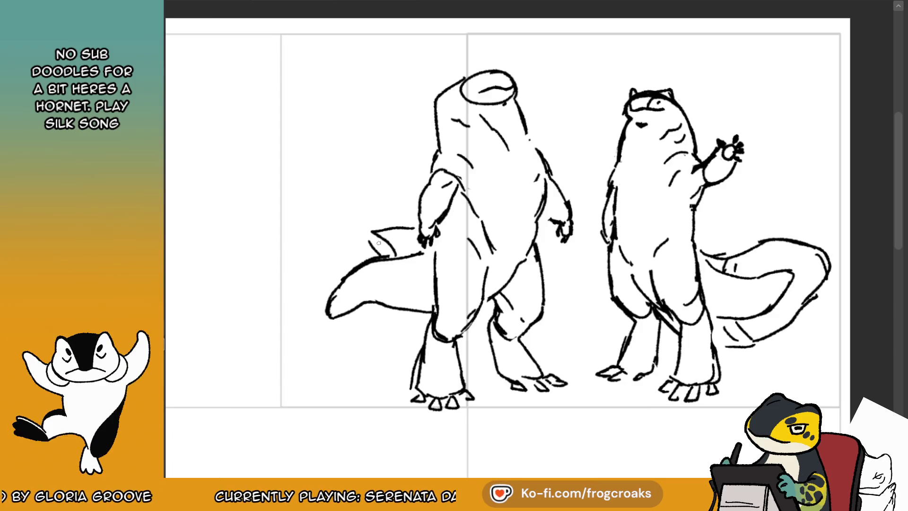
{"action": "mouse_move", "coordinate": [416, 230]}
{"action": "left_mouse_down"}
{"action": "mouse_move", "coordinate": [392, 257]}
{"action": "mouse_move", "coordinate": [320, 257]}
{"action": "mouse_move", "coordinate": [290, 331]}
{"action": "mouse_move", "coordinate": [377, 327]}
{"action": "mouse_move", "coordinate": [376, 317]}
{"action": "mouse_move", "coordinate": [365, 329]}
{"action": "left_mouse_up"}
{"action": "key", "text": "ctrl+z"}
{"action": "key", "text": "ctrl+z"}
{"action": "left_click_drag", "start_coordinate": [367, 307], "coordinate": [358, 327]}
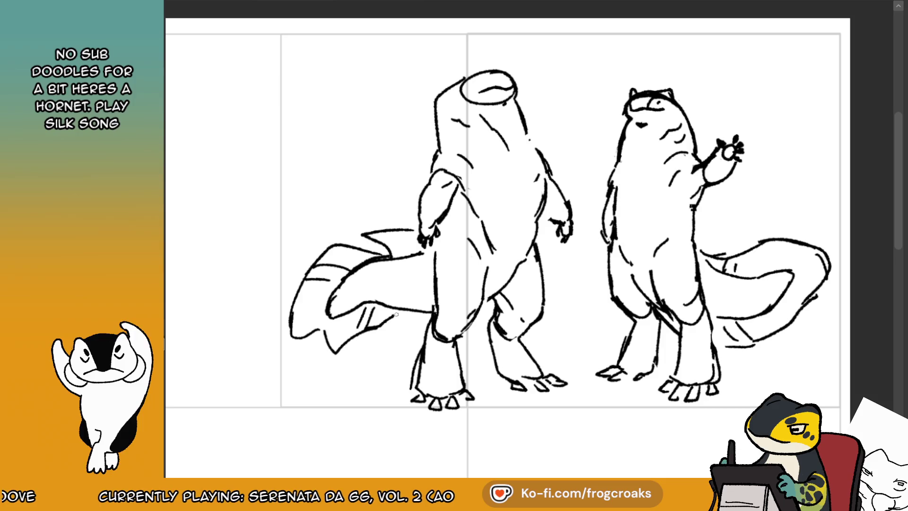
- Redraw the back-view creature's shoulder and upper-arm lines
{"action": "key", "text": "ctrl+z"}
{"action": "left_click_drag", "start_coordinate": [437, 154], "coordinate": [428, 182]}
{"action": "key", "text": "ctrl+z"}
{"action": "mouse_move", "coordinate": [438, 152]}
{"action": "left_mouse_down"}
{"action": "mouse_move", "coordinate": [433, 178]}
{"action": "mouse_move", "coordinate": [456, 183]}
{"action": "left_mouse_up"}
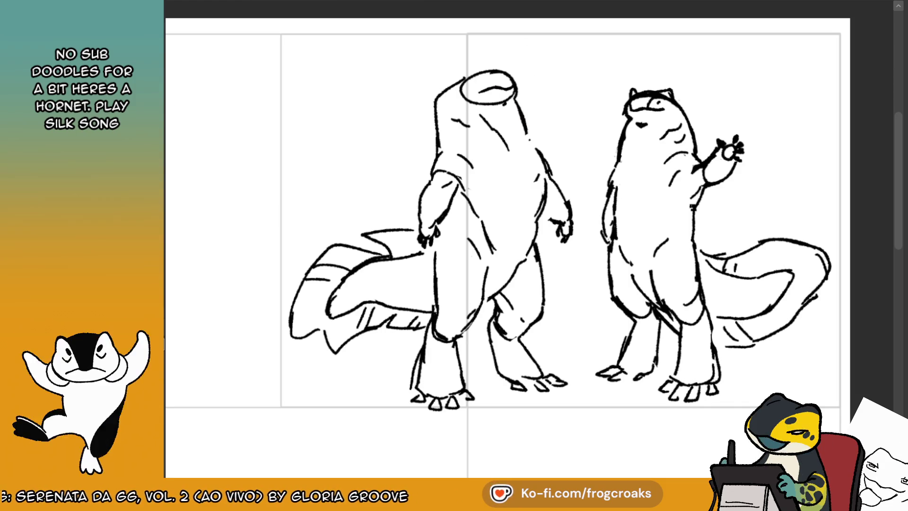
- Lasso the back-view creature's head and tilt it slightly with Transform
{"action": "mouse_move", "coordinate": [503, 51]}
{"action": "left_mouse_down"}
{"action": "mouse_move", "coordinate": [448, 61]}
{"action": "mouse_move", "coordinate": [528, 133]}
{"action": "mouse_move", "coordinate": [520, 53]}
{"action": "left_mouse_up"}
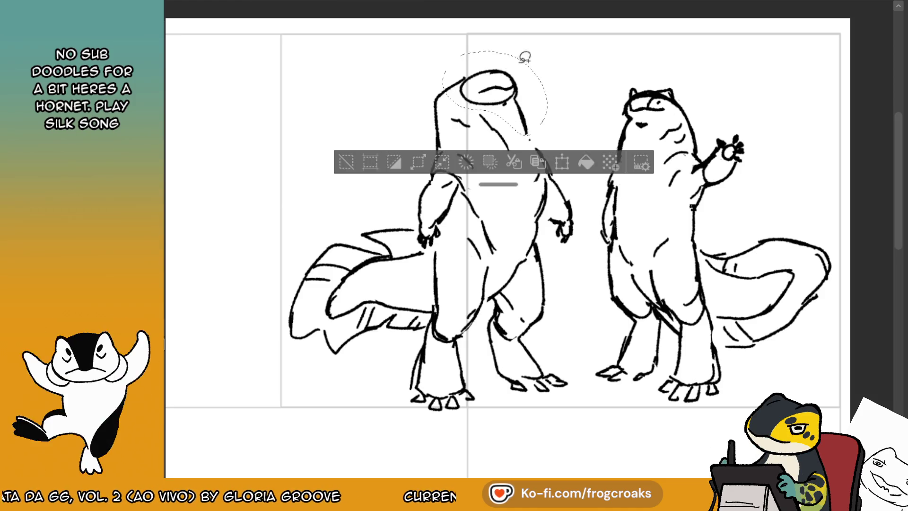
{"action": "left_click", "coordinate": [563, 163]}
{"action": "left_click_drag", "start_coordinate": [525, 109], "coordinate": [535, 114]}
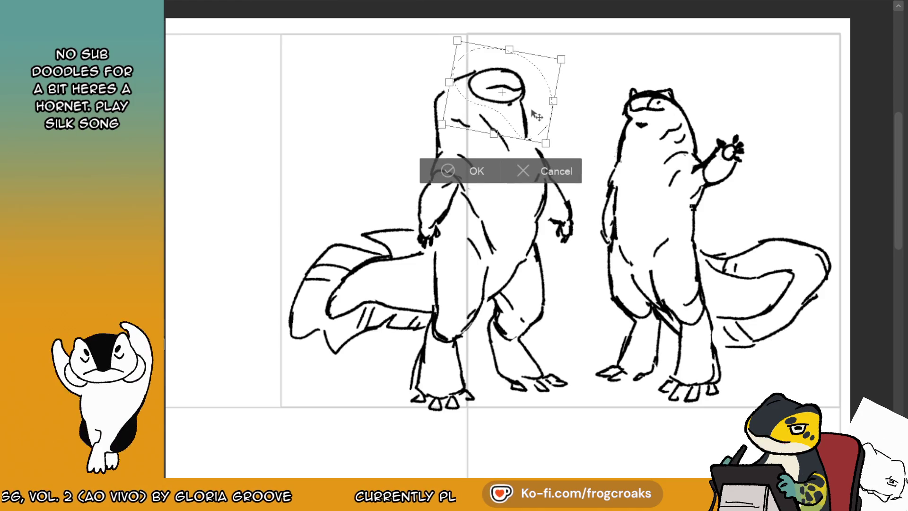
- Apply the head transform, deselect, and redraw a longer stroke along the head's side
{"action": "left_click", "coordinate": [449, 171]}
{"action": "left_click", "coordinate": [352, 166]}
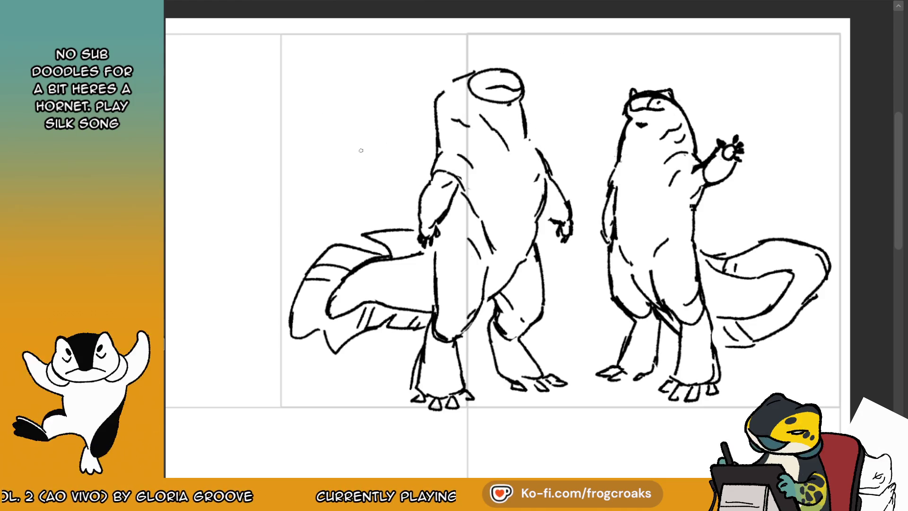
{"action": "mouse_move", "coordinate": [474, 72]}
{"action": "left_mouse_down"}
{"action": "mouse_move", "coordinate": [435, 107]}
{"action": "mouse_move", "coordinate": [433, 142]}
{"action": "left_mouse_up"}
{"action": "key", "text": "ctrl+z"}
{"action": "left_click_drag", "start_coordinate": [522, 106], "coordinate": [539, 163]}
- On the mirrored canvas, redraw the head's left arc further right and test antenna strokes above it
{"action": "key", "text": "m"}
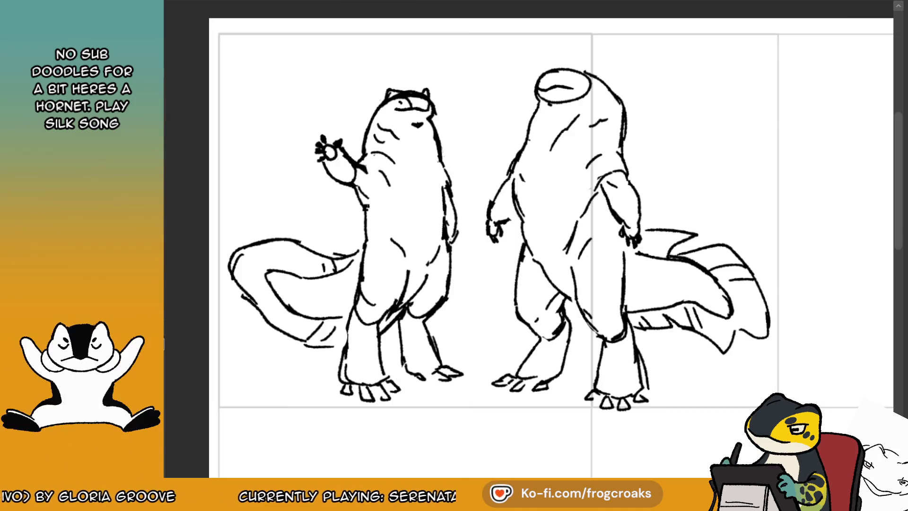
{"action": "key", "text": "ctrl+z"}
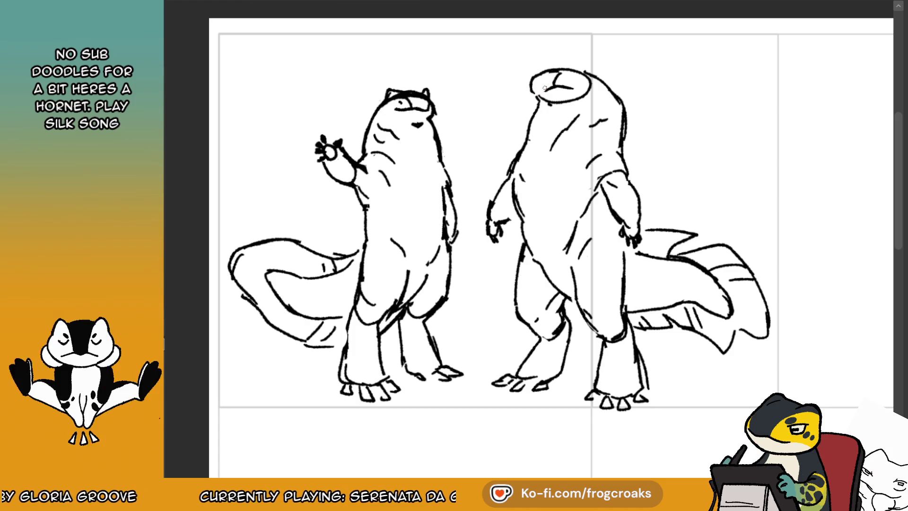
{"action": "key", "text": "ctrl+z"}
{"action": "left_click_drag", "start_coordinate": [559, 70], "coordinate": [538, 93]}
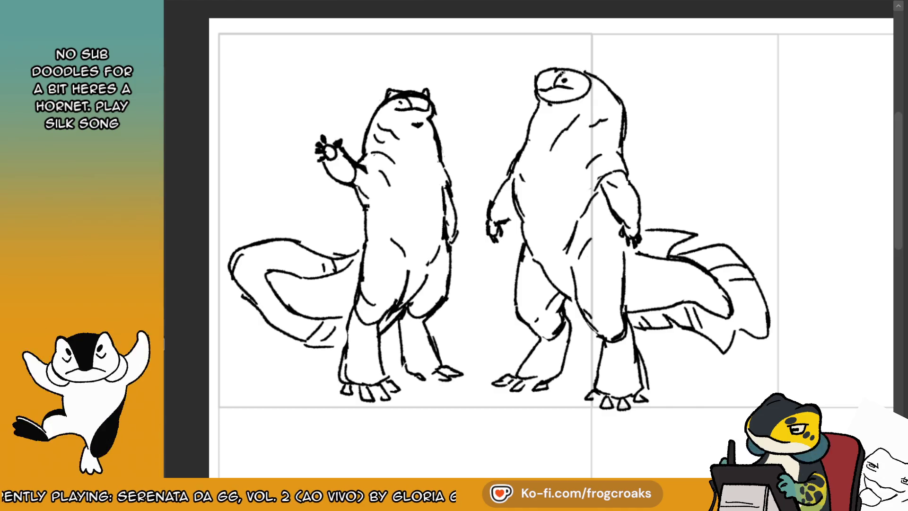
{"action": "key", "text": "ctrl+z"}
{"action": "key", "text": "ctrl+z"}
{"action": "left_click_drag", "start_coordinate": [591, 74], "coordinate": [571, 44]}
{"action": "key", "text": "ctrl+z"}
{"action": "mouse_move", "coordinate": [591, 74]}
{"action": "left_mouse_down"}
{"action": "mouse_move", "coordinate": [568, 46]}
{"action": "mouse_move", "coordinate": [529, 42]}
{"action": "mouse_move", "coordinate": [528, 63]}
{"action": "mouse_move", "coordinate": [529, 41]}
{"action": "left_mouse_up"}
{"action": "key", "text": "ctrl+z"}
{"action": "key", "text": "ctrl+z"}
{"action": "key", "text": "ctrl+z"}
{"action": "key", "text": "ctrl+z"}
{"action": "key", "text": "m"}
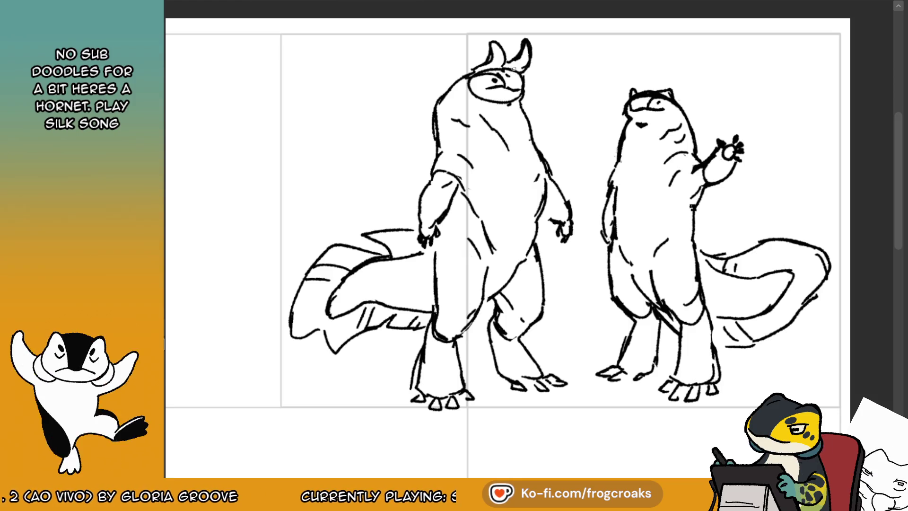
- Sketch along the horned creature's shoulder, arm and chest, then mirror the view to check
{"action": "left_click_drag", "start_coordinate": [434, 154], "coordinate": [428, 182]}
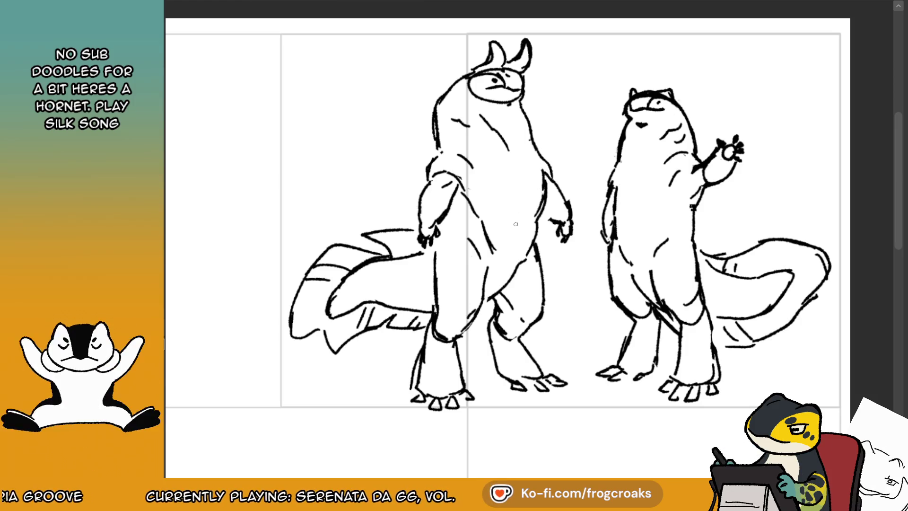
{"action": "left_click_drag", "start_coordinate": [465, 219], "coordinate": [452, 225]}
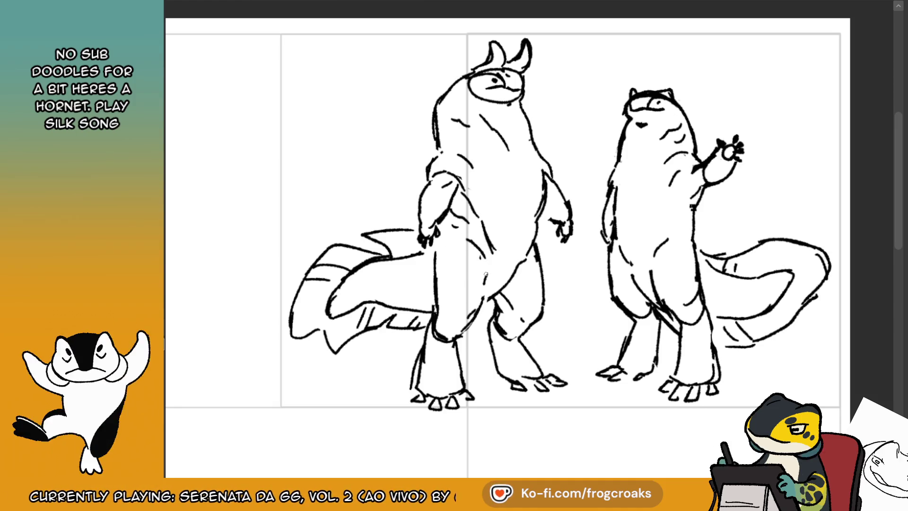
{"action": "key", "text": "m"}
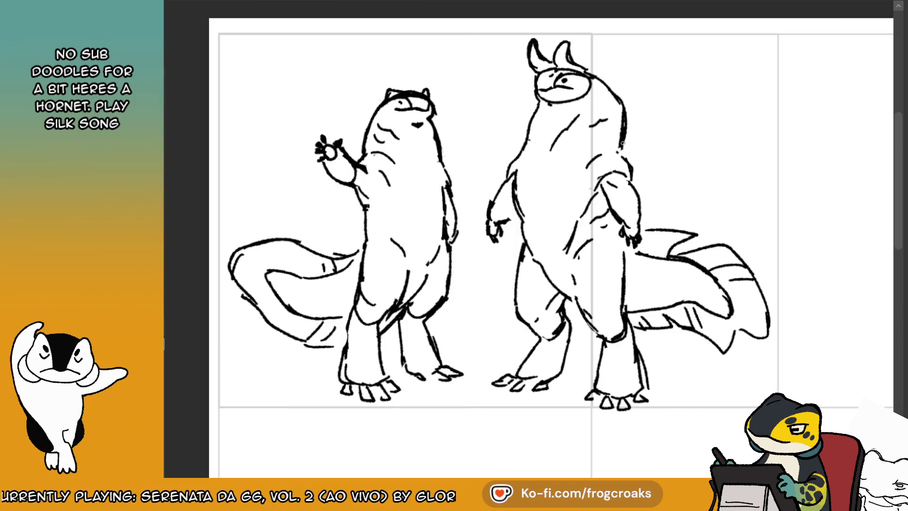
- Lasso the horned creature, shift it slightly up-left, and clear the selection
{"action": "scroll", "coordinate": [467, 113], "scroll_direction": "down", "scroll_amount": 2}
{"action": "scroll", "coordinate": [467, 113], "scroll_direction": "up", "scroll_amount": 3}
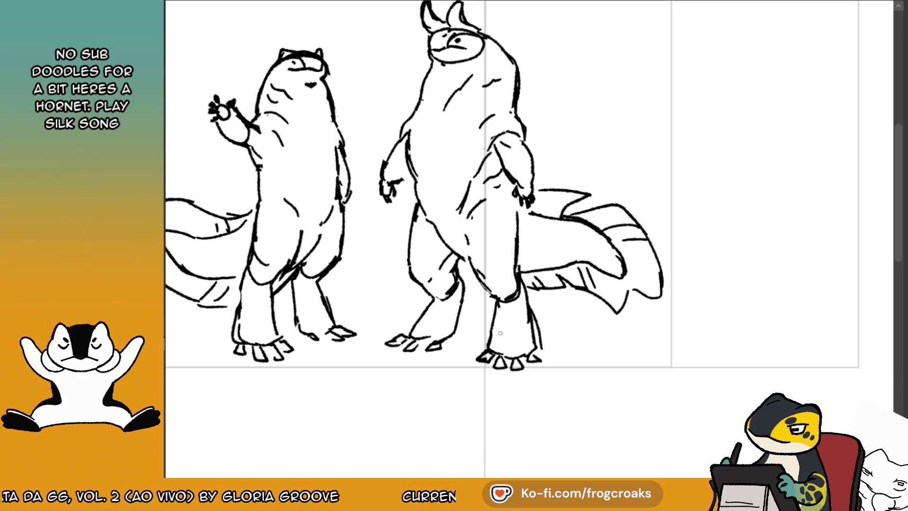
{"action": "scroll", "coordinate": [500, 333], "scroll_direction": "down", "scroll_amount": 3}
{"action": "scroll", "coordinate": [499, 334], "scroll_direction": "up", "scroll_amount": 2}
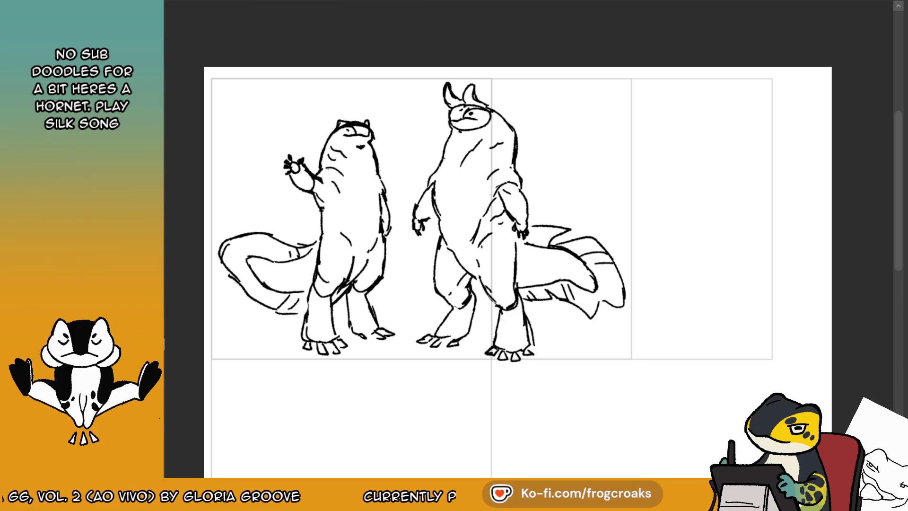
{"action": "mouse_move", "coordinate": [418, 310]}
{"action": "left_mouse_down"}
{"action": "mouse_move", "coordinate": [421, 365]}
{"action": "mouse_move", "coordinate": [523, 44]}
{"action": "mouse_move", "coordinate": [400, 124]}
{"action": "mouse_move", "coordinate": [419, 310]}
{"action": "left_mouse_up"}
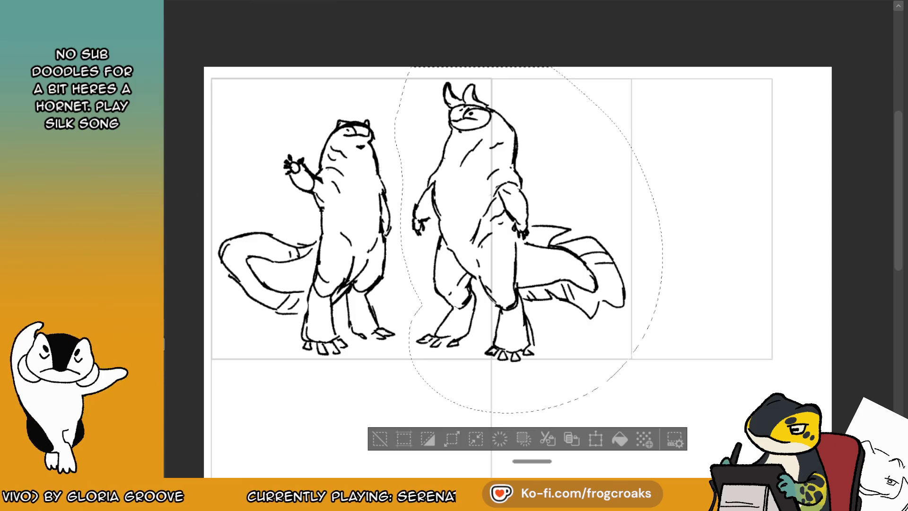
{"action": "left_click_drag", "start_coordinate": [565, 243], "coordinate": [562, 241]}
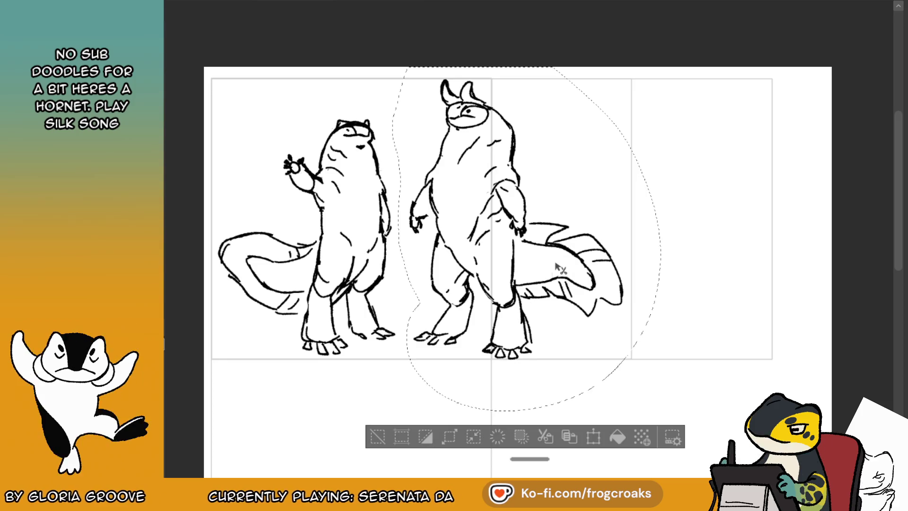
{"action": "left_click", "coordinate": [377, 435]}
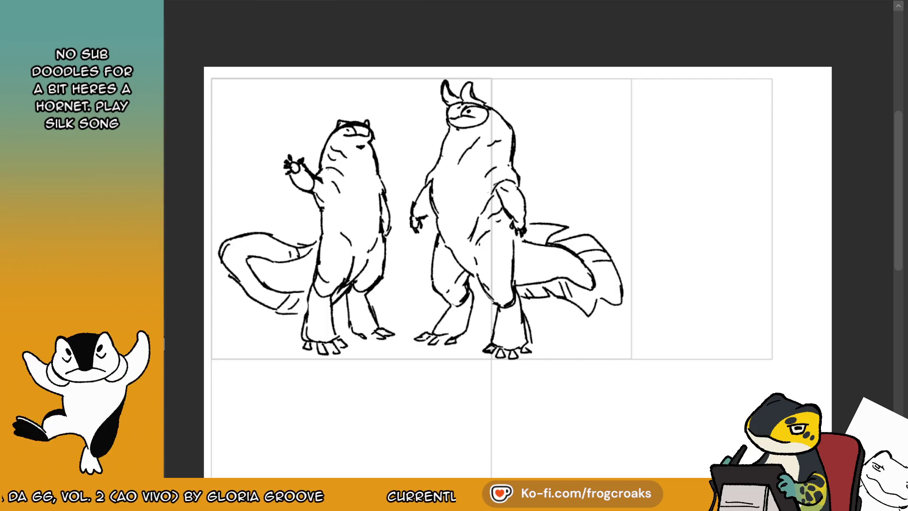
{"action": "scroll", "coordinate": [427, 306], "scroll_direction": "up", "scroll_amount": 1}
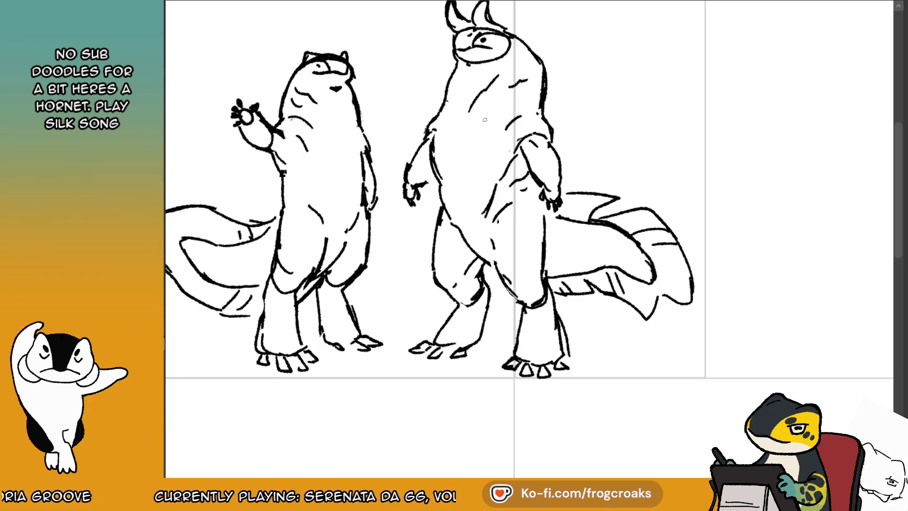
- Zoom over the faded sketches, then draw a small circle near the top of the right panel
{"action": "scroll", "coordinate": [484, 119], "scroll_direction": "down", "scroll_amount": 3}
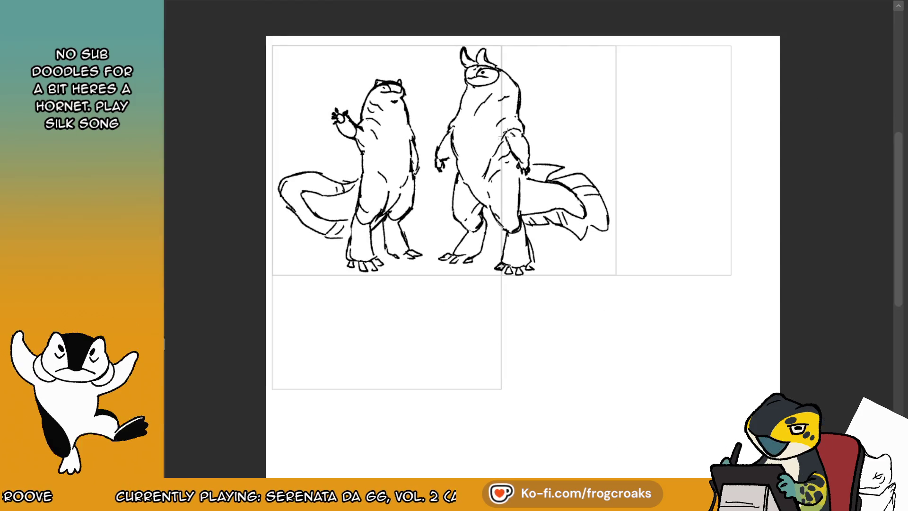
{"action": "scroll", "coordinate": [502, 137], "scroll_direction": "up", "scroll_amount": 2}
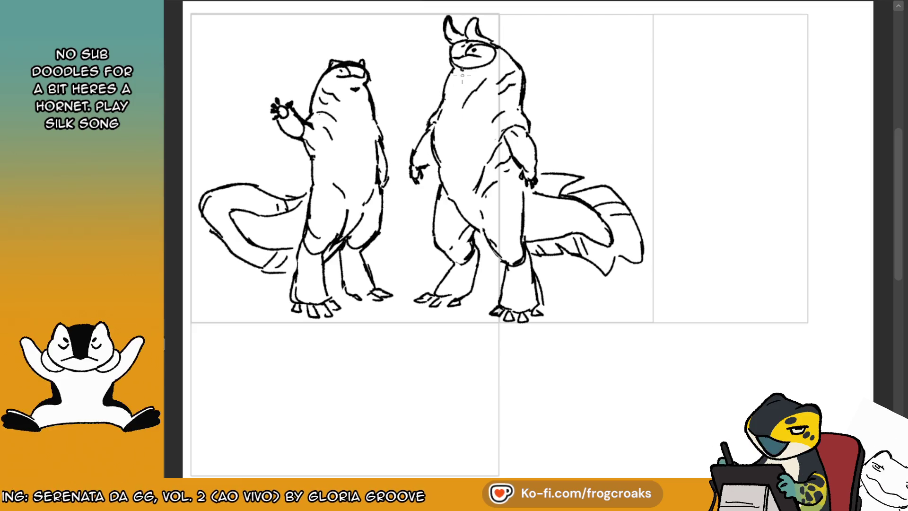
{"action": "scroll", "coordinate": [462, 75], "scroll_direction": "down", "scroll_amount": 2}
{"action": "scroll", "coordinate": [524, 73], "scroll_direction": "up", "scroll_amount": 3}
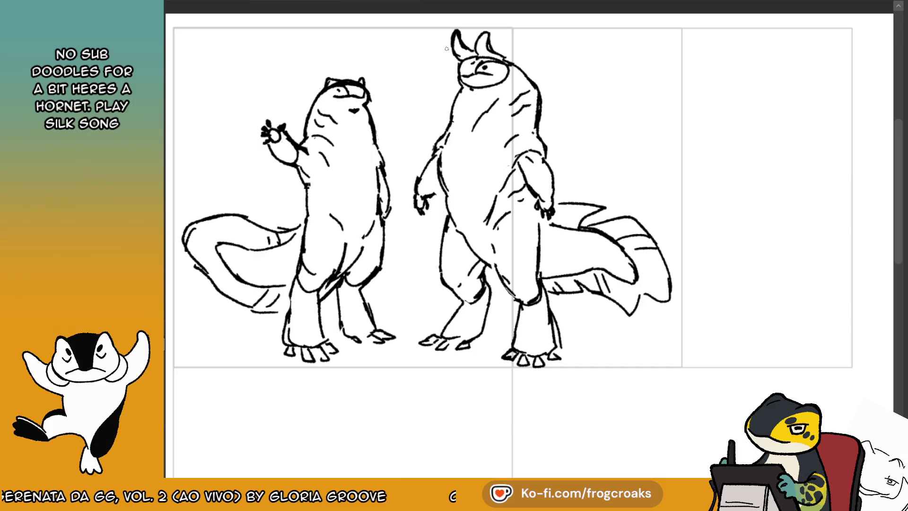
{"action": "scroll", "coordinate": [558, 105], "scroll_direction": "down", "scroll_amount": 1}
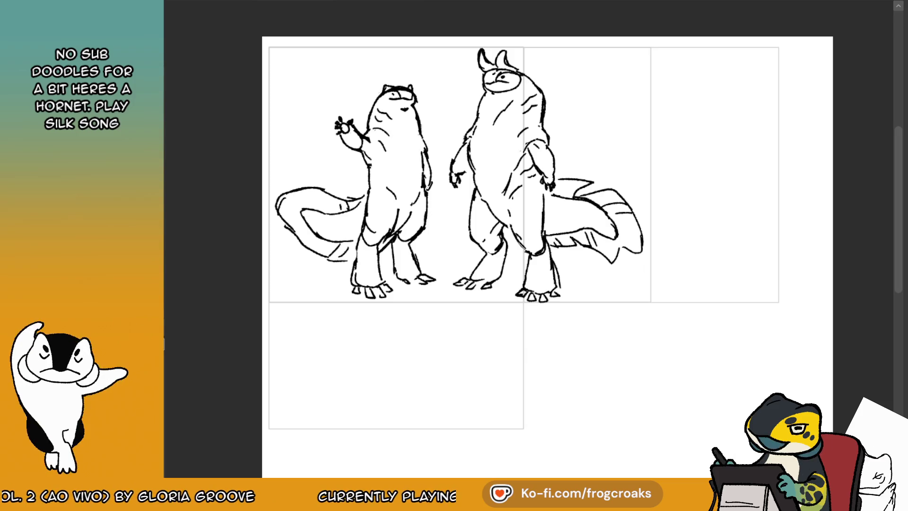
{"action": "scroll", "coordinate": [709, 38], "scroll_direction": "up", "scroll_amount": 3}
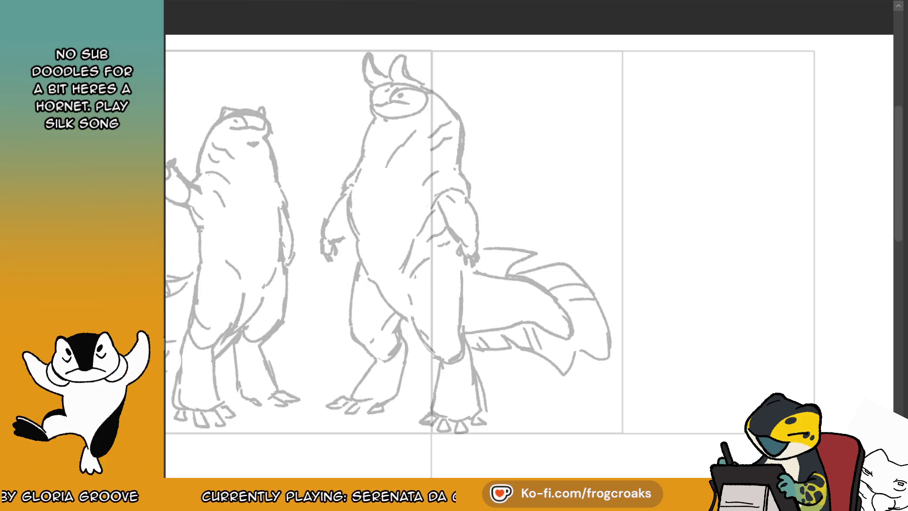
{"action": "mouse_move", "coordinate": [515, 107]}
{"action": "left_mouse_down"}
{"action": "mouse_move", "coordinate": [528, 93]}
{"action": "mouse_move", "coordinate": [544, 127]}
{"action": "mouse_move", "coordinate": [533, 113]}
{"action": "mouse_move", "coordinate": [546, 102]}
{"action": "mouse_move", "coordinate": [570, 135]}
{"action": "mouse_move", "coordinate": [542, 104]}
{"action": "mouse_move", "coordinate": [563, 105]}
{"action": "mouse_move", "coordinate": [508, 166]}
{"action": "mouse_move", "coordinate": [499, 201]}
{"action": "mouse_move", "coordinate": [497, 158]}
{"action": "mouse_move", "coordinate": [494, 193]}
{"action": "left_mouse_up"}
- Try several arcs for the top of the head, undoing the earlier circle strokes
{"action": "key", "text": "ctrl+z"}
{"action": "key", "text": "ctrl+z"}
{"action": "key", "text": "ctrl+z"}
{"action": "key", "text": "ctrl+z"}
{"action": "key", "text": "ctrl+z"}
{"action": "key", "text": "ctrl+z"}
{"action": "key", "text": "ctrl+z"}
{"action": "key", "text": "ctrl+z"}
{"action": "mouse_move", "coordinate": [522, 111]}
{"action": "left_mouse_down"}
{"action": "mouse_move", "coordinate": [494, 168]}
{"action": "mouse_move", "coordinate": [497, 157]}
{"action": "left_mouse_up"}
{"action": "key", "text": "ctrl+z"}
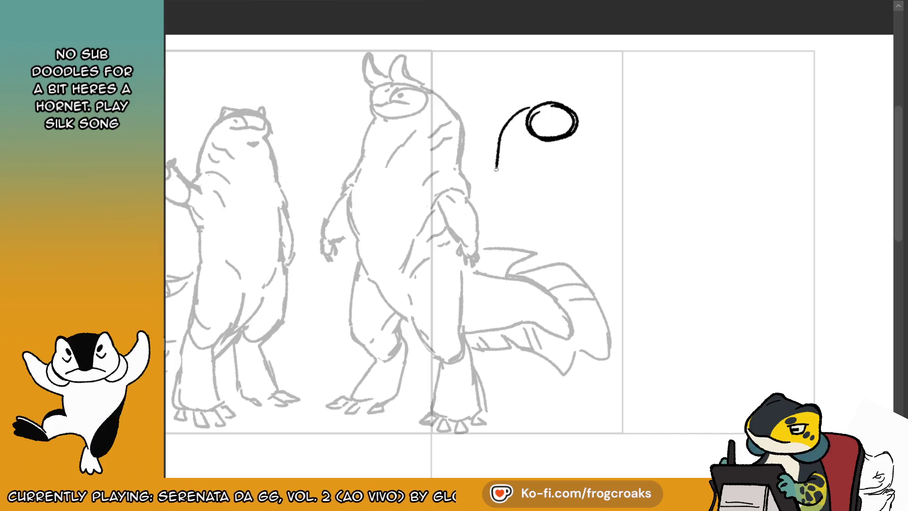
{"action": "key", "text": "ctrl+z"}
{"action": "left_click_drag", "start_coordinate": [528, 107], "coordinate": [496, 166]}
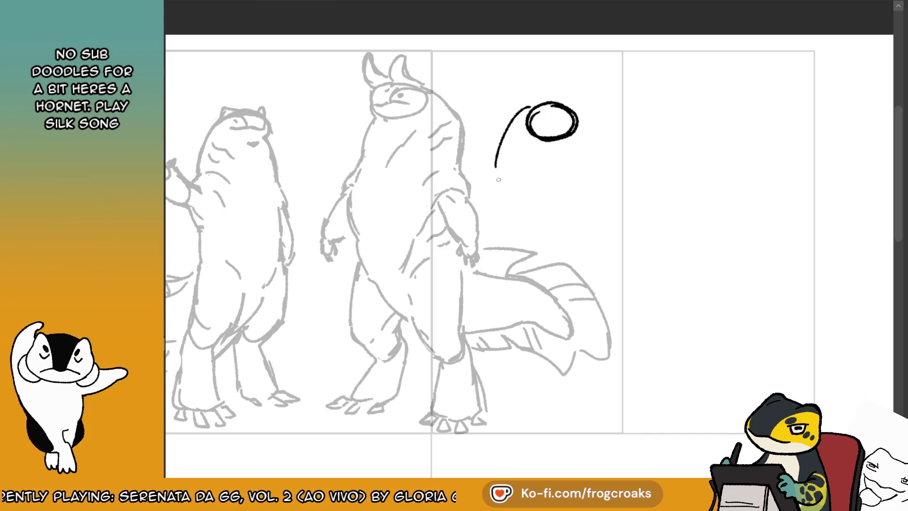
{"action": "key", "text": "ctrl+z"}
{"action": "key", "text": "ctrl+z"}
{"action": "mouse_move", "coordinate": [533, 110]}
{"action": "left_mouse_down"}
{"action": "mouse_move", "coordinate": [549, 134]}
{"action": "mouse_move", "coordinate": [563, 110]}
{"action": "mouse_move", "coordinate": [549, 107]}
{"action": "mouse_move", "coordinate": [513, 167]}
{"action": "mouse_move", "coordinate": [542, 192]}
{"action": "left_mouse_up"}
{"action": "key", "text": "ctrl+z"}
- Rework the head's side strokes, erase the oval at the head top, and add an inner curve
{"action": "key", "text": "ctrl+z"}
{"action": "key", "text": "ctrl+z"}
{"action": "key", "text": "ctrl+z"}
{"action": "left_click_drag", "start_coordinate": [598, 134], "coordinate": [611, 165]}
{"action": "key", "text": "ctrl+z"}
{"action": "mouse_move", "coordinate": [594, 133]}
{"action": "left_mouse_down"}
{"action": "mouse_move", "coordinate": [622, 189]}
{"action": "mouse_move", "coordinate": [604, 197]}
{"action": "left_mouse_up"}
{"action": "key", "text": "ctrl+z"}
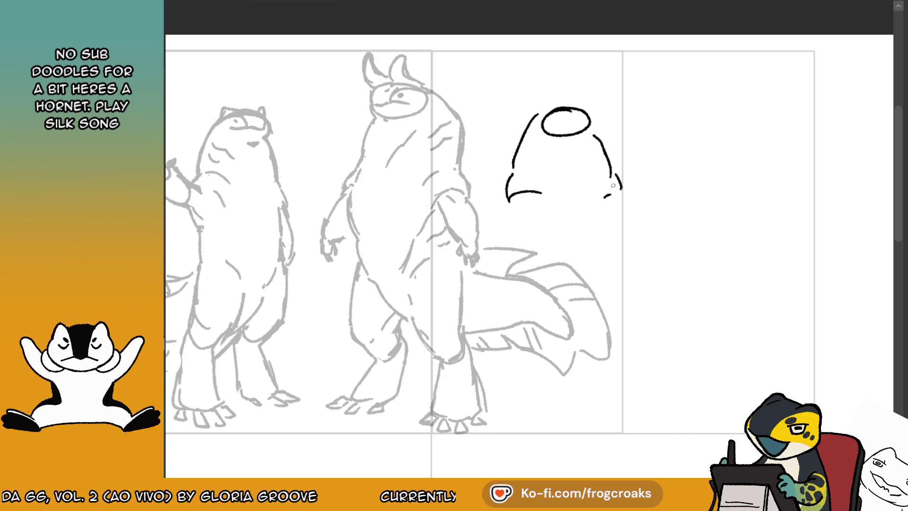
{"action": "mouse_move", "coordinate": [586, 118]}
{"action": "left_mouse_down"}
{"action": "mouse_move", "coordinate": [540, 120]}
{"action": "mouse_move", "coordinate": [544, 105]}
{"action": "mouse_move", "coordinate": [541, 122]}
{"action": "mouse_move", "coordinate": [577, 121]}
{"action": "mouse_move", "coordinate": [607, 151]}
{"action": "left_mouse_up"}
{"action": "left_click_drag", "start_coordinate": [529, 124], "coordinate": [509, 157]}
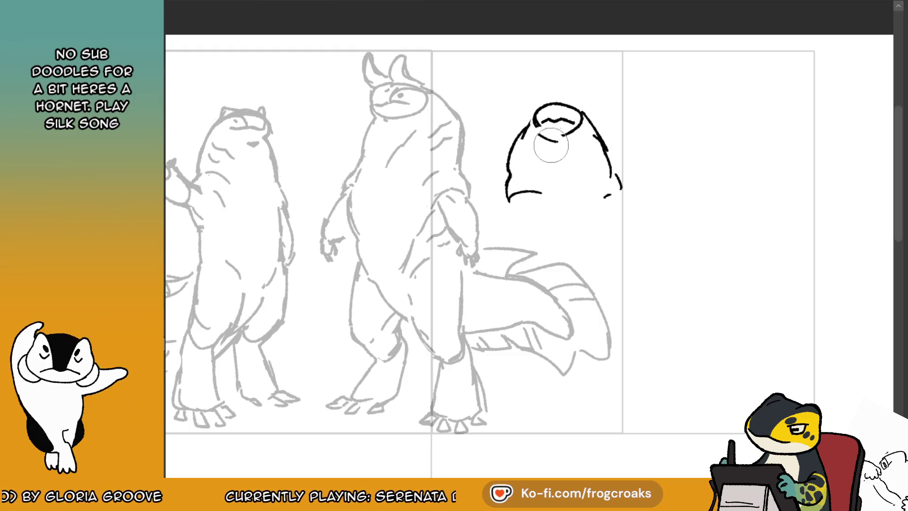
{"action": "left_click_drag", "start_coordinate": [550, 133], "coordinate": [570, 148]}
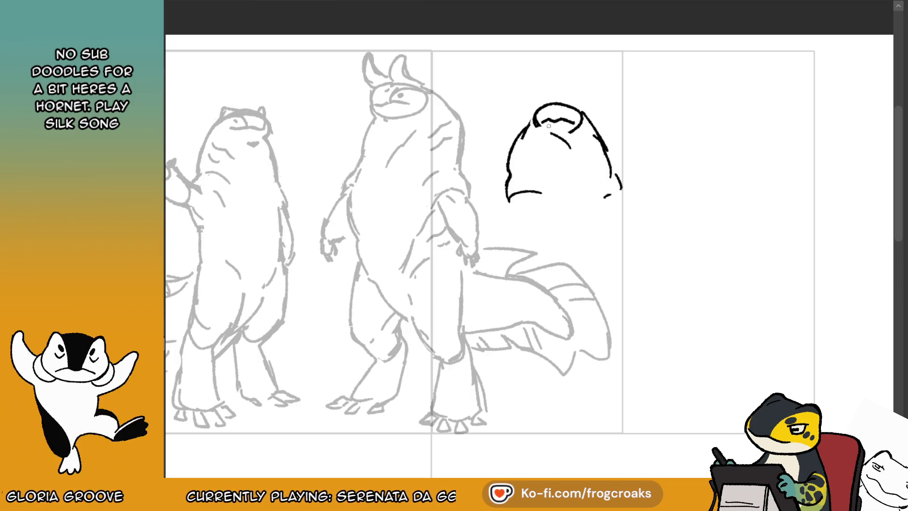
- Redraw the head's left side further down and draw its bottom curve
{"action": "key", "text": "ctrl+z"}
{"action": "mouse_move", "coordinate": [529, 126]}
{"action": "left_mouse_down"}
{"action": "mouse_move", "coordinate": [511, 174]}
{"action": "mouse_move", "coordinate": [545, 183]}
{"action": "mouse_move", "coordinate": [525, 250]}
{"action": "mouse_move", "coordinate": [597, 239]}
{"action": "left_mouse_up"}
{"action": "key", "text": "ctrl+z"}
{"action": "mouse_move", "coordinate": [617, 190]}
{"action": "left_mouse_down"}
{"action": "mouse_move", "coordinate": [624, 208]}
{"action": "mouse_move", "coordinate": [615, 253]}
{"action": "left_mouse_up"}
{"action": "key", "text": "ctrl+z"}
{"action": "key", "text": "ctrl+z"}
{"action": "left_click_drag", "start_coordinate": [511, 207], "coordinate": [623, 248]}
{"action": "left_click_drag", "start_coordinate": [618, 192], "coordinate": [623, 237]}
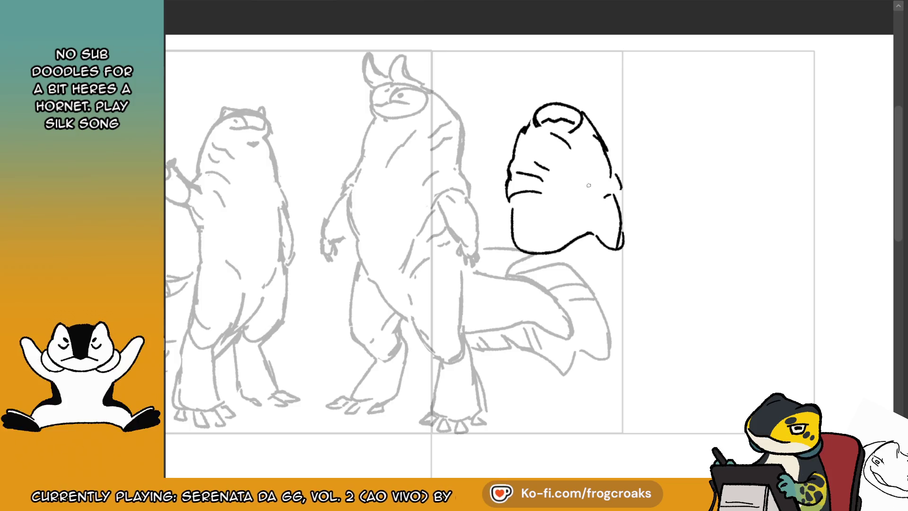
- Refine the head's right side with short strokes that extend down into a hook
{"action": "key", "text": "ctrl+z"}
{"action": "left_click_drag", "start_coordinate": [616, 191], "coordinate": [615, 248]}
{"action": "key", "text": "ctrl+z"}
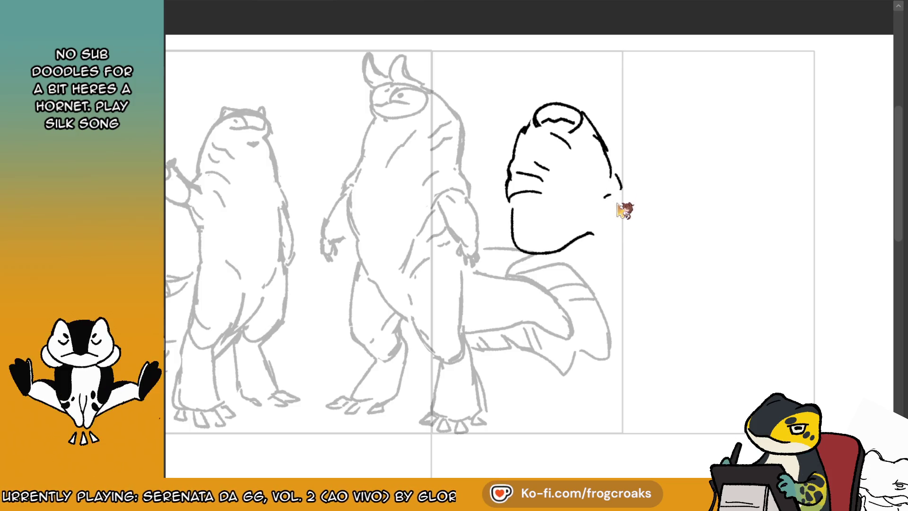
{"action": "key", "text": "ctrl+z"}
{"action": "left_click_drag", "start_coordinate": [615, 192], "coordinate": [607, 235]}
{"action": "mouse_move", "coordinate": [512, 208]}
{"action": "left_mouse_down"}
{"action": "mouse_move", "coordinate": [520, 198]}
{"action": "mouse_move", "coordinate": [512, 237]}
{"action": "left_mouse_up"}
{"action": "key", "text": "ctrl+z"}
{"action": "mouse_move", "coordinate": [535, 181]}
{"action": "left_mouse_down"}
{"action": "mouse_move", "coordinate": [500, 216]}
{"action": "mouse_move", "coordinate": [505, 195]}
{"action": "mouse_move", "coordinate": [512, 212]}
{"action": "mouse_move", "coordinate": [510, 200]}
{"action": "mouse_move", "coordinate": [487, 253]}
{"action": "left_mouse_up"}
- Shape the jaw and the snout's lower contour, erasing the small oval eye
{"action": "key", "text": "ctrl+z"}
{"action": "key", "text": "ctrl+z"}
{"action": "key", "text": "ctrl+z"}
{"action": "key", "text": "ctrl+z"}
{"action": "mouse_move", "coordinate": [502, 203]}
{"action": "left_mouse_down"}
{"action": "mouse_move", "coordinate": [489, 260]}
{"action": "mouse_move", "coordinate": [509, 249]}
{"action": "left_mouse_up"}
{"action": "key", "text": "ctrl+z"}
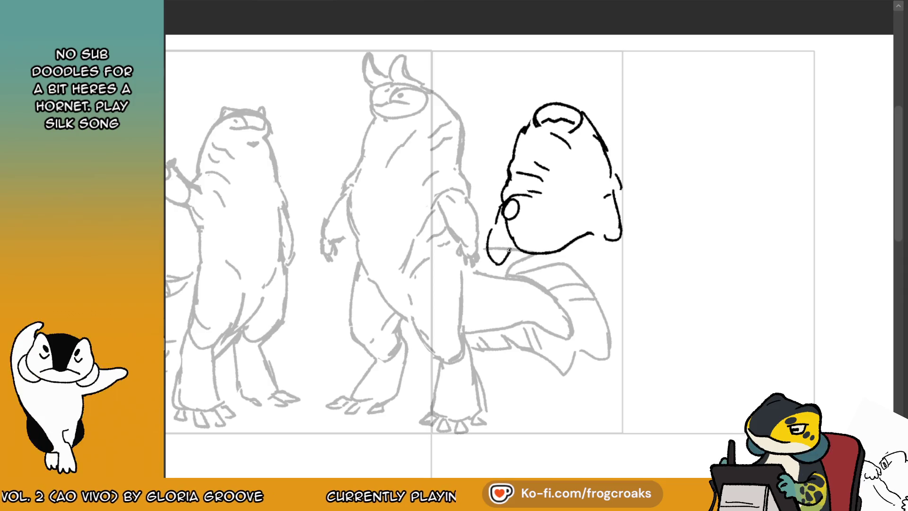
{"action": "left_click_drag", "start_coordinate": [532, 213], "coordinate": [524, 250]}
{"action": "key", "text": "ctrl+z"}
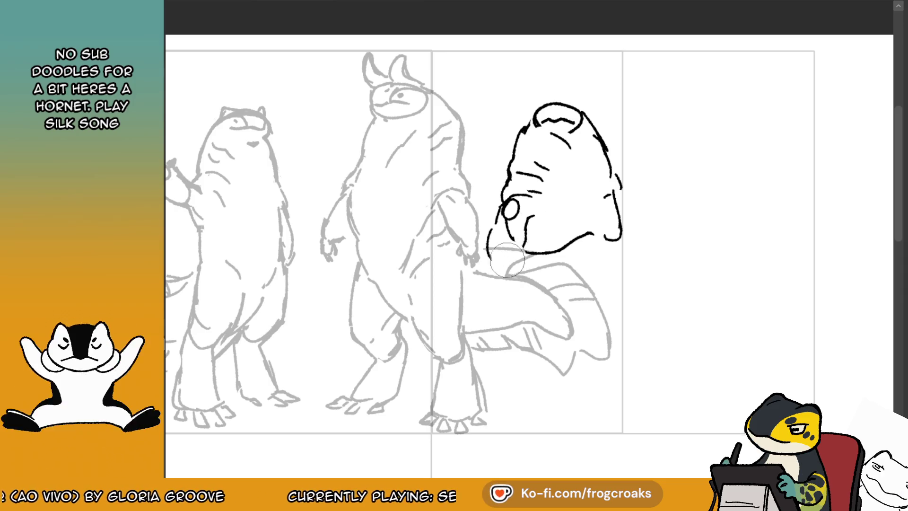
{"action": "mouse_move", "coordinate": [506, 205]}
{"action": "left_mouse_down"}
{"action": "mouse_move", "coordinate": [533, 225]}
{"action": "mouse_move", "coordinate": [513, 263]}
{"action": "left_mouse_up"}
{"action": "key", "text": "ctrl+z"}
{"action": "mouse_move", "coordinate": [529, 228]}
{"action": "left_mouse_down"}
{"action": "mouse_move", "coordinate": [515, 259]}
{"action": "mouse_move", "coordinate": [499, 261]}
{"action": "mouse_move", "coordinate": [512, 256]}
{"action": "mouse_move", "coordinate": [511, 264]}
{"action": "left_mouse_up"}
{"action": "key", "text": "ctrl+z"}
{"action": "key", "text": "ctrl+z"}
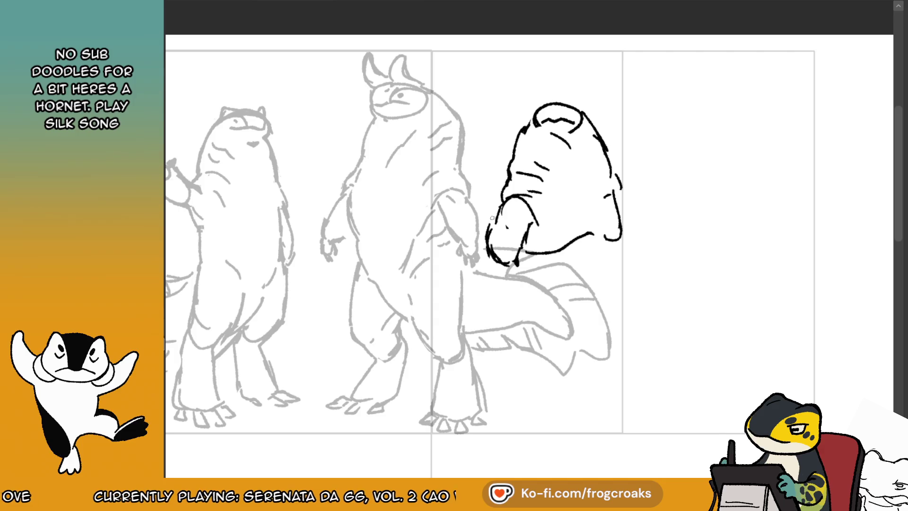
- Add the right contour line, erase stray outline bits, and draw a stroke inside the head
{"action": "left_click_drag", "start_coordinate": [619, 199], "coordinate": [631, 258]}
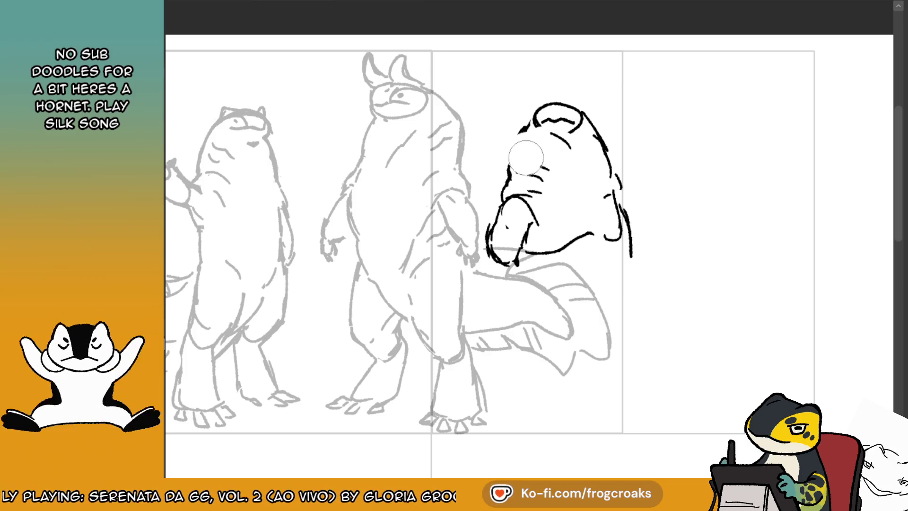
{"action": "mouse_move", "coordinate": [517, 152]}
{"action": "left_mouse_down"}
{"action": "mouse_move", "coordinate": [507, 180]}
{"action": "mouse_move", "coordinate": [551, 176]}
{"action": "left_mouse_up"}
{"action": "left_click_drag", "start_coordinate": [548, 142], "coordinate": [541, 162]}
{"action": "left_click_drag", "start_coordinate": [541, 123], "coordinate": [574, 124]}
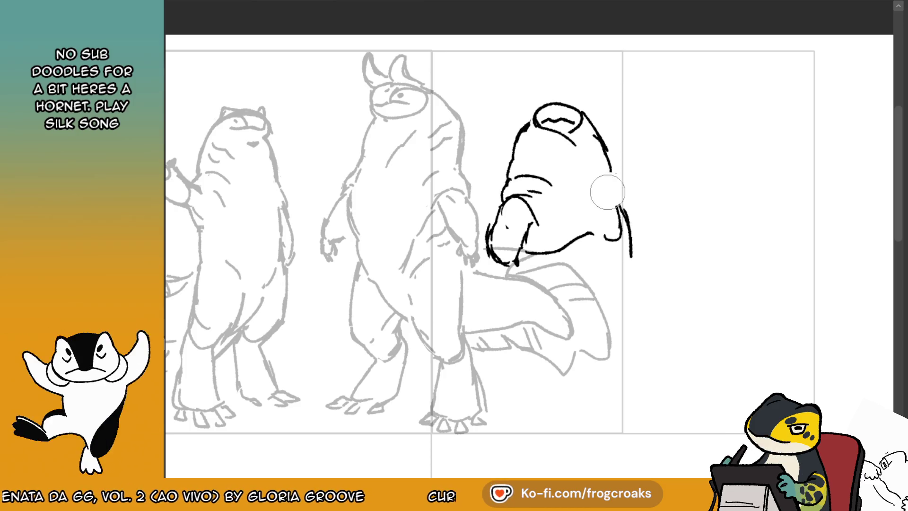